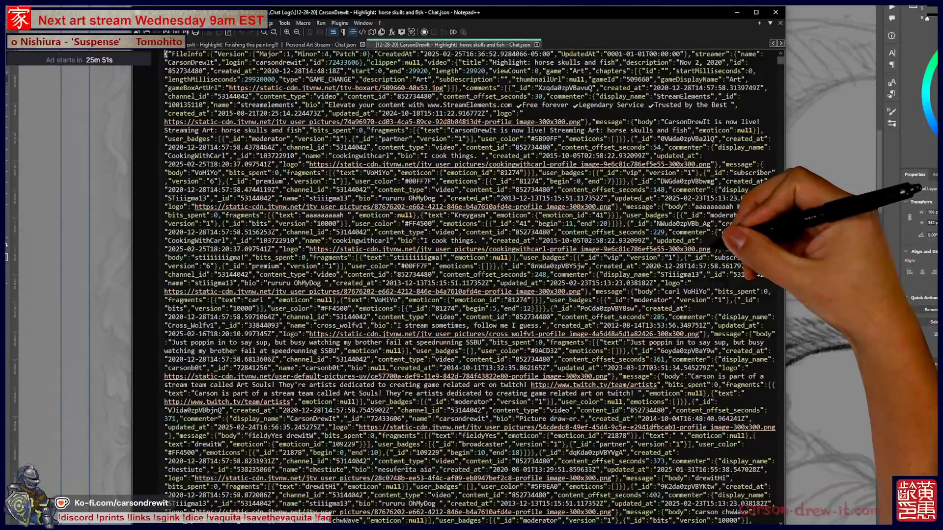
pyautogui.scroll(-15, 471, 285)
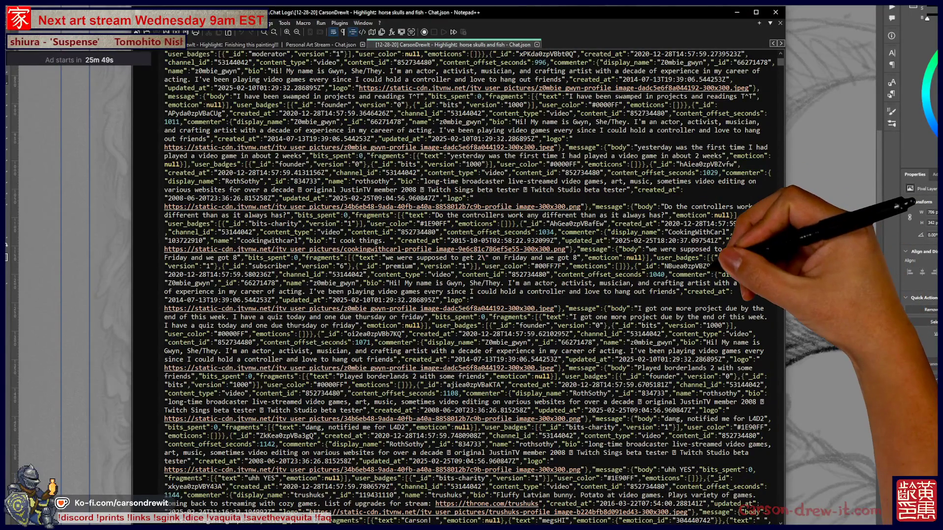
# Step: Search the chat log for the chatter's username and go to its first matches, keeping the Find dialog in view
pyautogui.hotkey('ctrl', 'f')
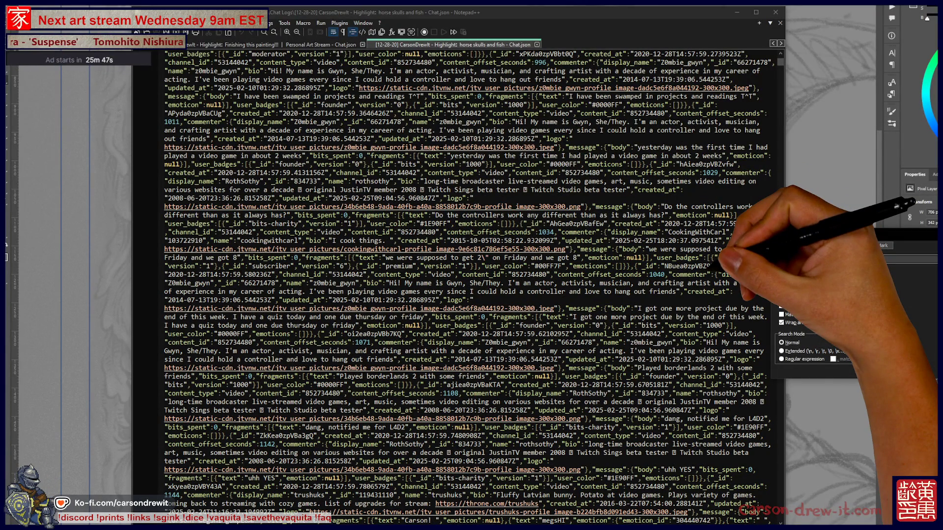
pyautogui.write('808')
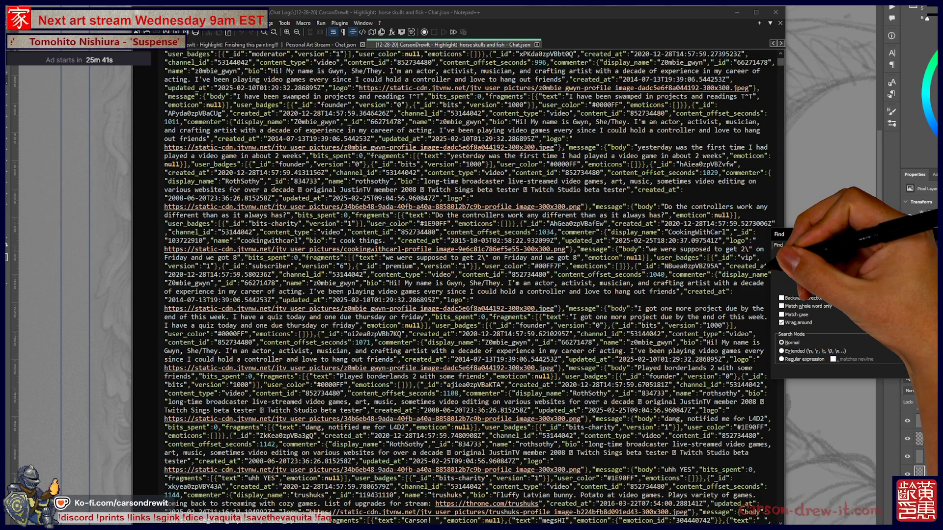
pyautogui.press('Return')
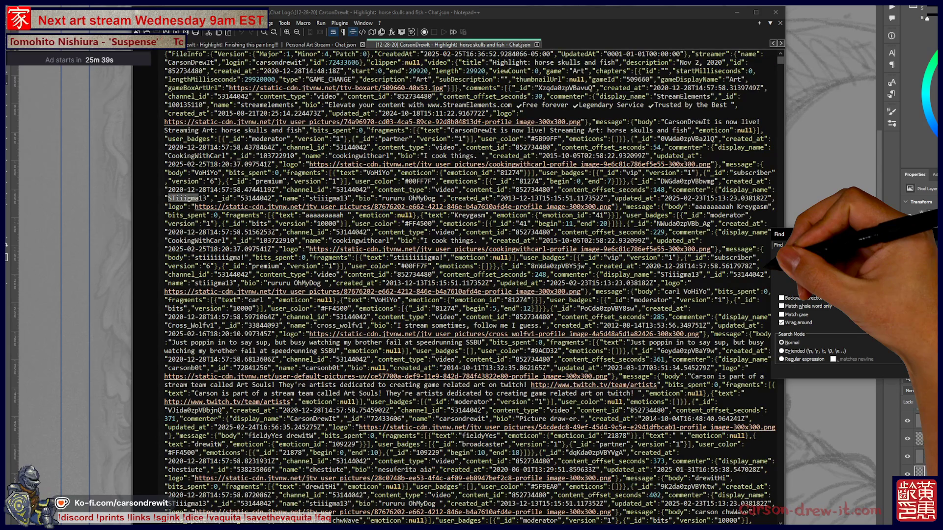
pyautogui.moveTo(835, 235); pyautogui.dragTo(634, 210)
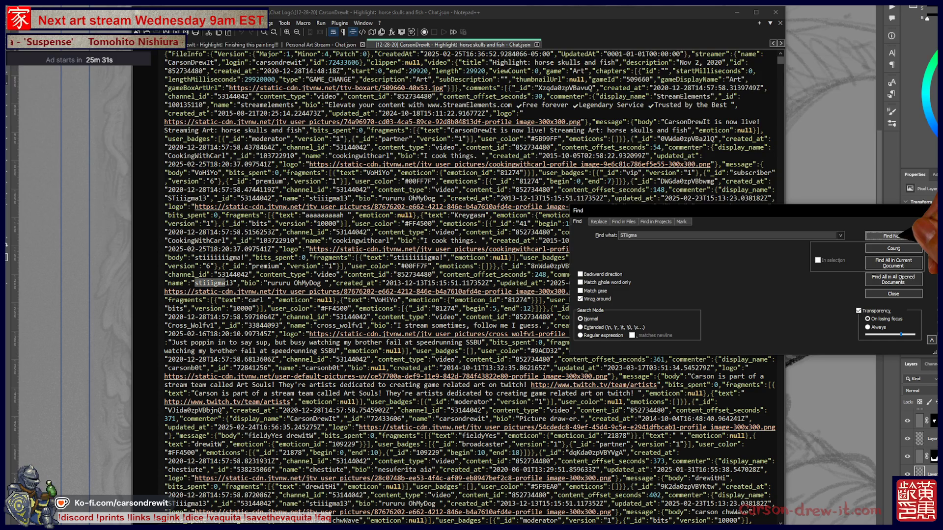
pyautogui.click(893, 236)
# Step: Step through every remaining occurrence of the username in the log
pyautogui.click(893, 236)
pyautogui.click(893, 236)
pyautogui.click(893, 235)
pyautogui.click(893, 235)
pyautogui.click(893, 236)
pyautogui.click(893, 236)
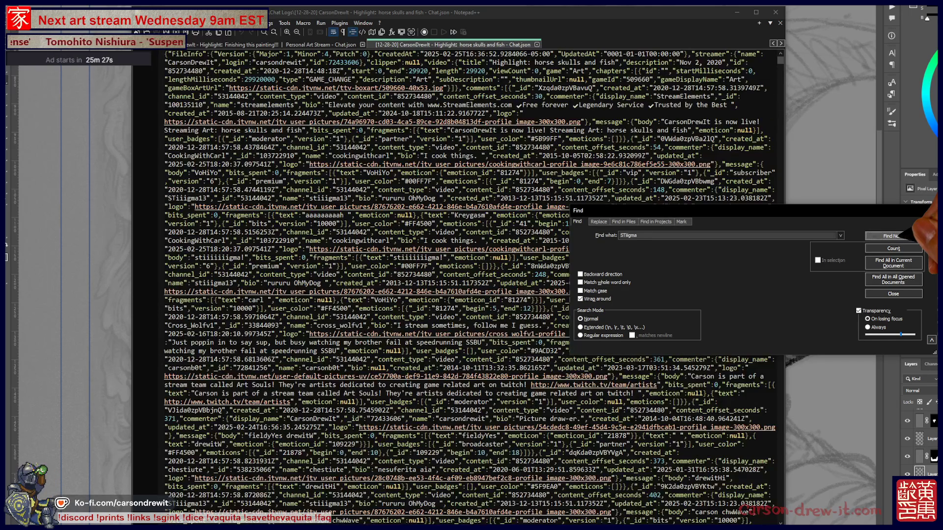
pyautogui.click(902, 236)
pyautogui.click(902, 235)
pyautogui.click(902, 235)
pyautogui.click(902, 235)
pyautogui.click(902, 236)
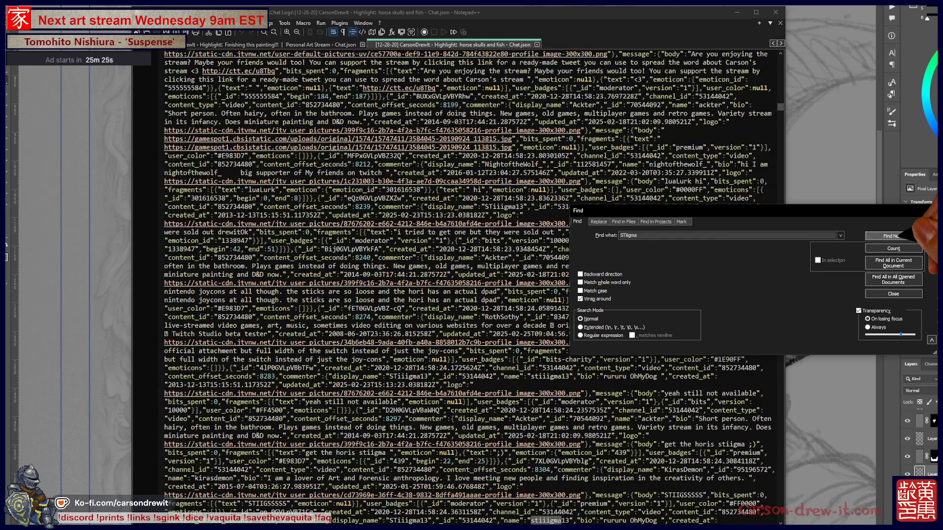
pyautogui.click(902, 235)
pyautogui.click(902, 235)
pyautogui.click(902, 235)
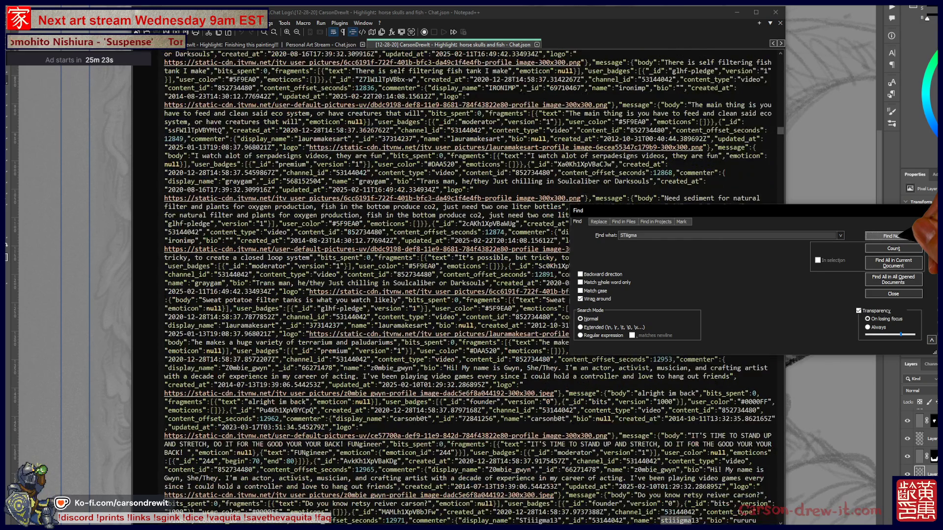
pyautogui.click(902, 235)
pyautogui.click(901, 235)
pyautogui.click(902, 236)
pyautogui.click(902, 235)
pyautogui.click(902, 235)
pyautogui.click(901, 235)
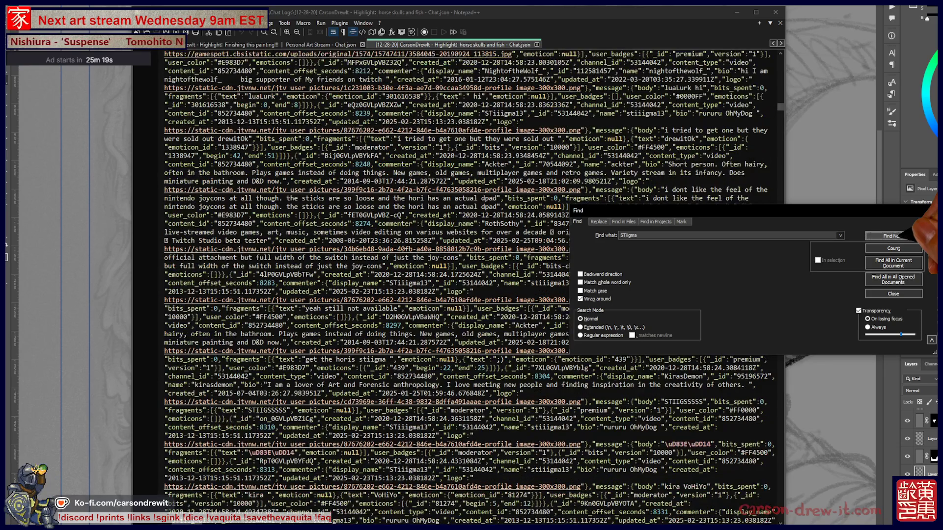
pyautogui.click(902, 235)
pyautogui.click(902, 235)
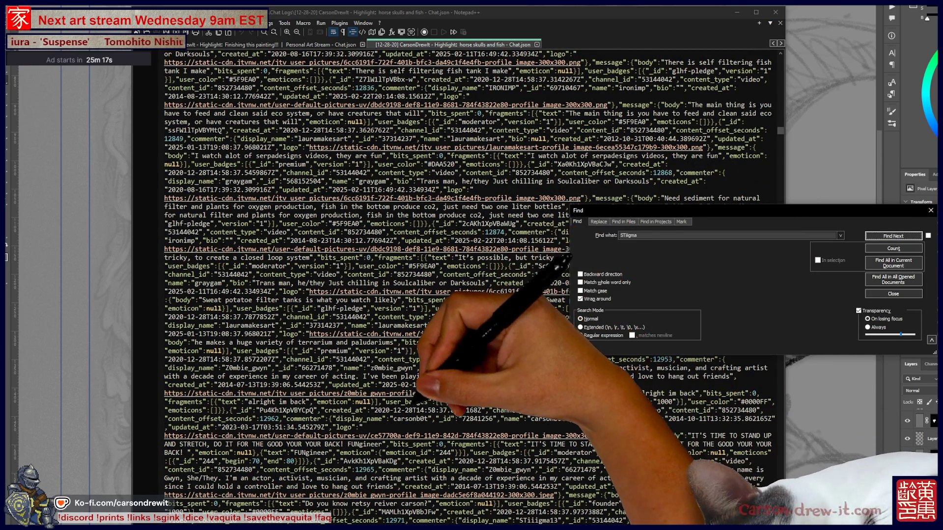
pyautogui.click(902, 236)
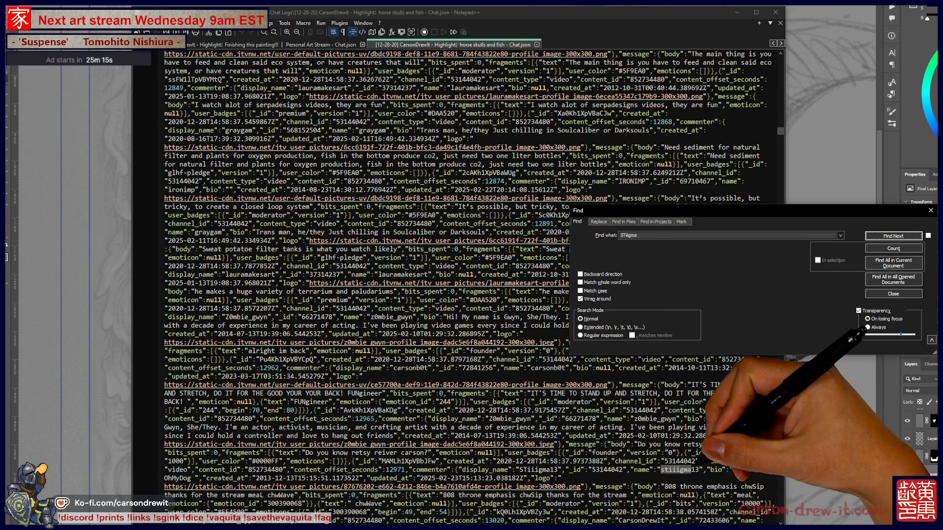
# Step: Move the Find dialog off the matched text, restart the search from the top, then switch back to the drawing
pyautogui.scroll(-3, 470, 288)
pyautogui.scroll(-2, 469, 287)
pyautogui.scroll(-3, 469, 287)
pyautogui.moveTo(638, 210); pyautogui.dragTo(900, 222)
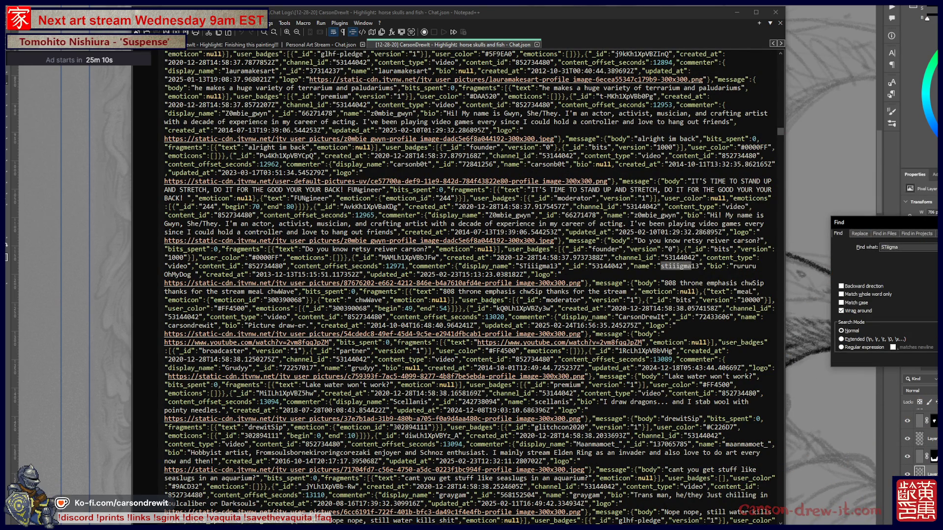
pyautogui.press('Return')
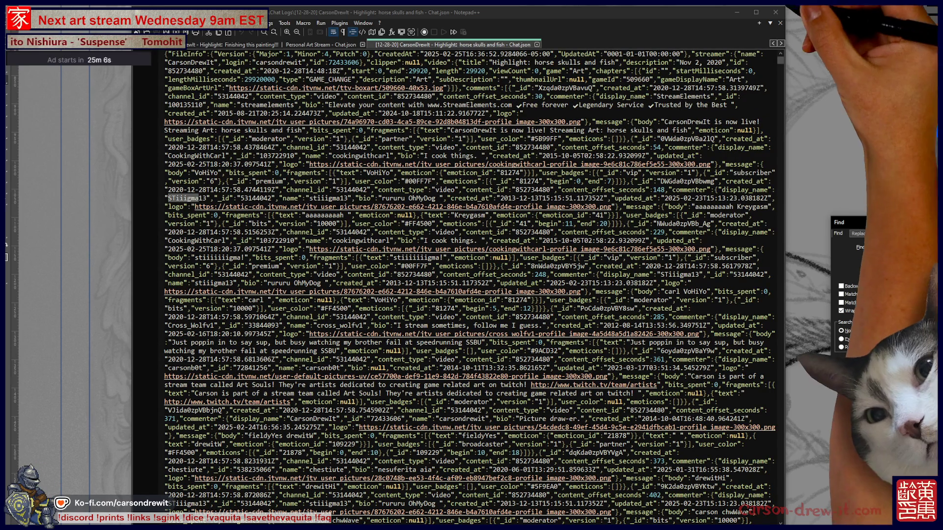
pyautogui.hotkey('alt', 'tab')
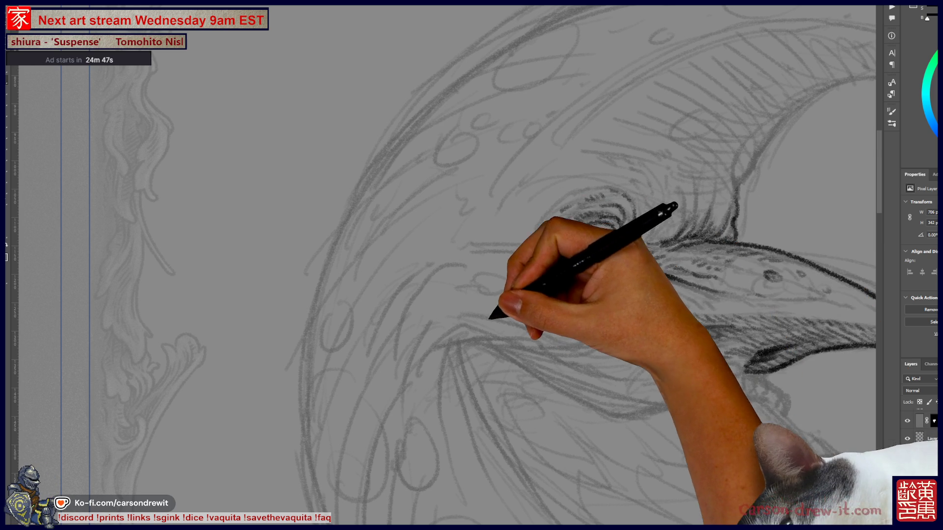
# Step: Darken the pencil strokes around the creature's eye
pyautogui.moveTo(502, 321)
pyautogui.mouseDown()
pyautogui.moveTo(568, 337)
pyautogui.moveTo(611, 326)
pyautogui.moveTo(594, 292)
pyautogui.mouseUp()
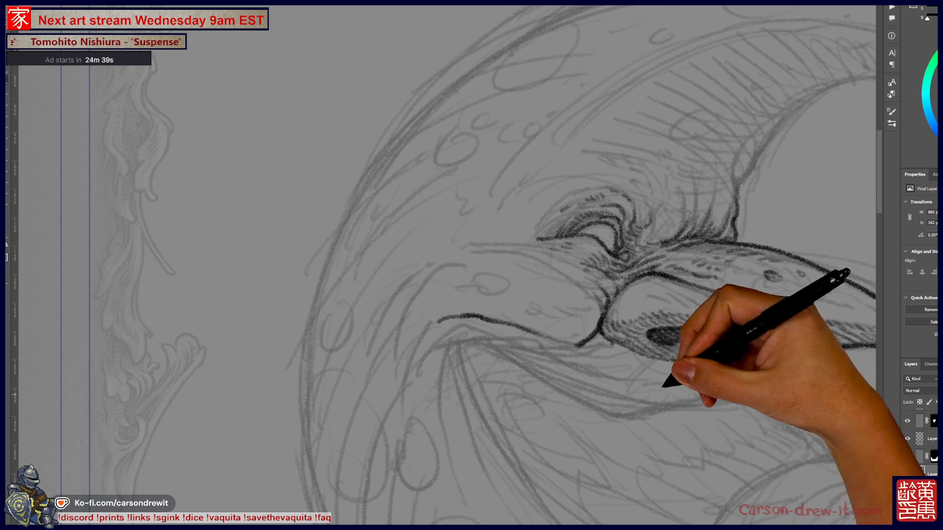
pyautogui.moveTo(653, 467); pyautogui.dragTo(497, 427)
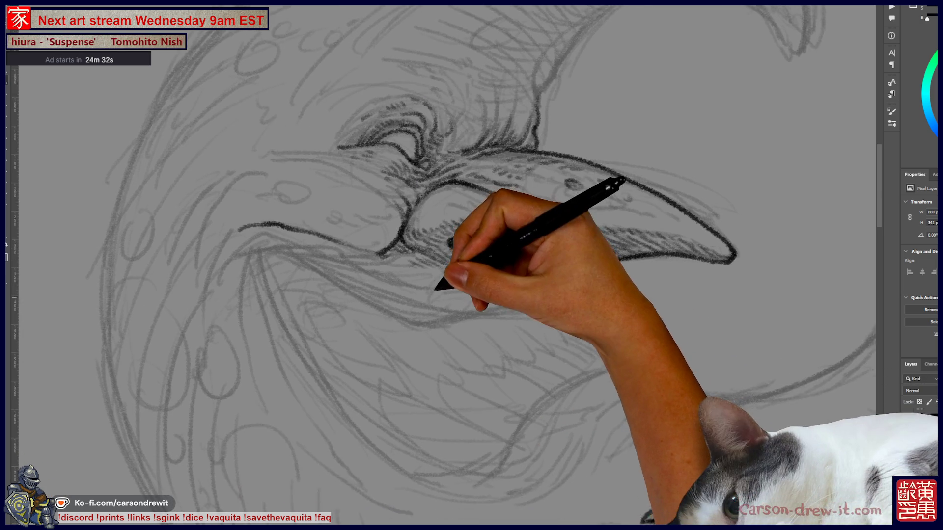
pyautogui.moveTo(471, 265); pyautogui.dragTo(430, 219)
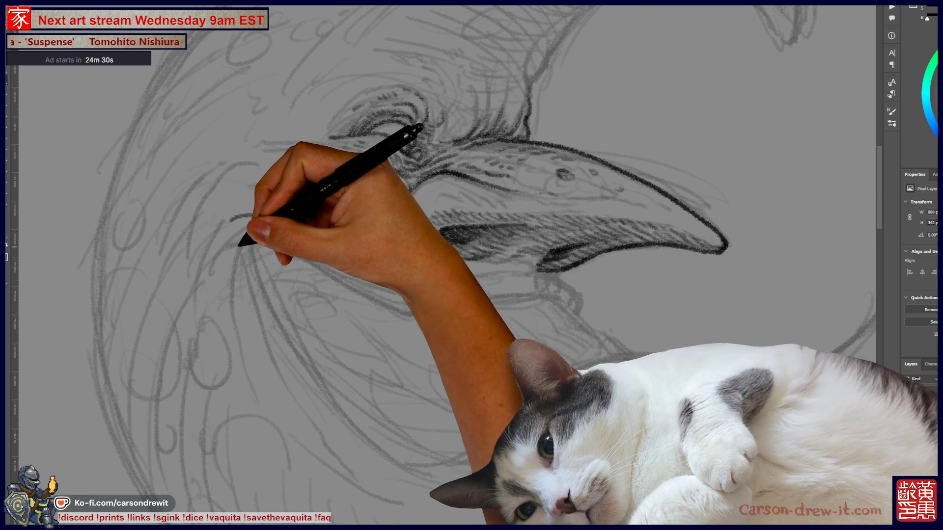
# Step: Draw dark curving lines along the beak and shade its lower edge and underside
pyautogui.moveTo(246, 246); pyautogui.dragTo(219, 263)
pyautogui.moveTo(231, 217)
pyautogui.mouseDown()
pyautogui.moveTo(307, 222)
pyautogui.moveTo(368, 245)
pyautogui.mouseUp()
pyautogui.moveTo(484, 231); pyautogui.dragTo(442, 236)
pyautogui.moveTo(654, 245); pyautogui.dragTo(540, 268)
pyautogui.moveTo(231, 243)
pyautogui.mouseDown()
pyautogui.moveTo(211, 229)
pyautogui.moveTo(260, 214)
pyautogui.moveTo(366, 240)
pyautogui.moveTo(306, 232)
pyautogui.mouseUp()
pyautogui.moveTo(337, 260)
pyautogui.mouseDown()
pyautogui.moveTo(297, 243)
pyautogui.moveTo(337, 259)
pyautogui.moveTo(389, 301)
pyautogui.moveTo(470, 328)
pyautogui.moveTo(544, 265)
pyautogui.moveTo(571, 301)
pyautogui.moveTo(543, 257)
pyautogui.moveTo(570, 272)
pyautogui.moveTo(567, 288)
pyautogui.moveTo(544, 262)
pyautogui.moveTo(557, 272)
pyautogui.mouseUp()
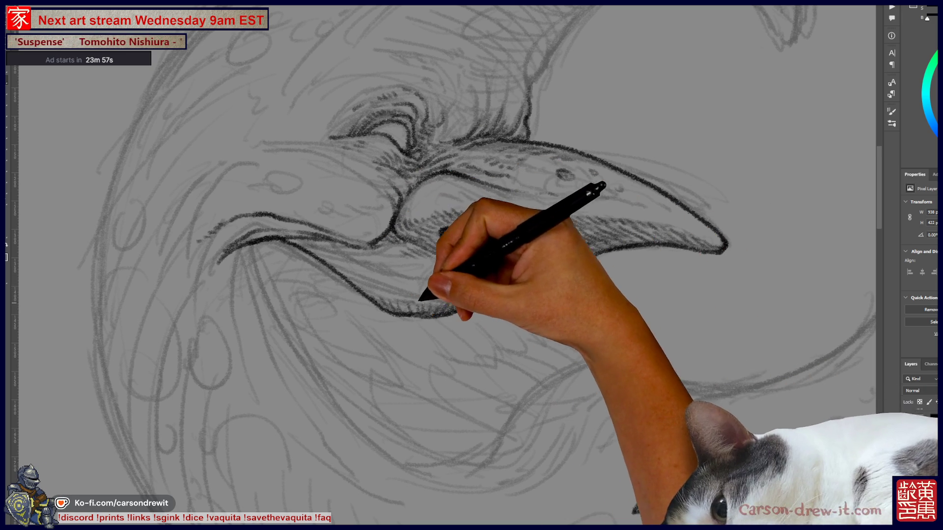
pyautogui.press('ctrl')
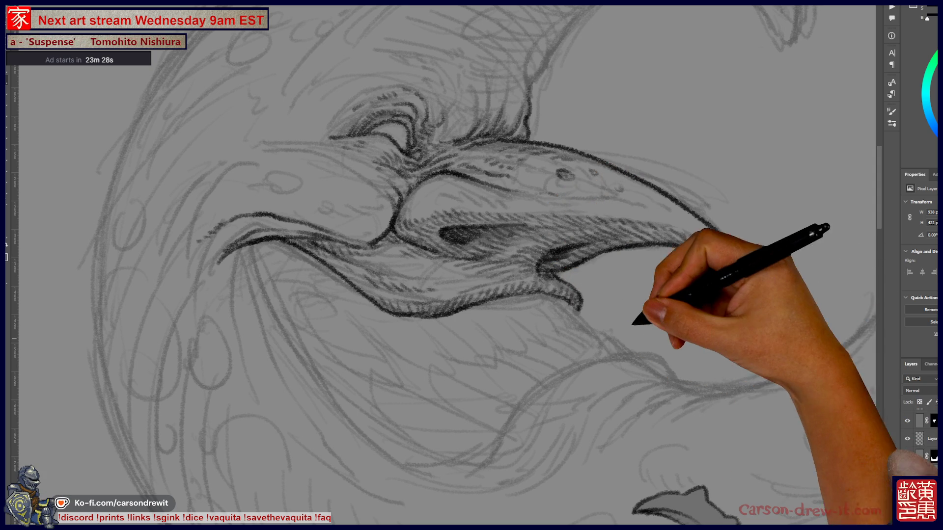
# Step: Zoom out to view the whole moon and its frame
pyautogui.hotkey('ctrl', '-')
pyautogui.hotkey('ctrl', '-')
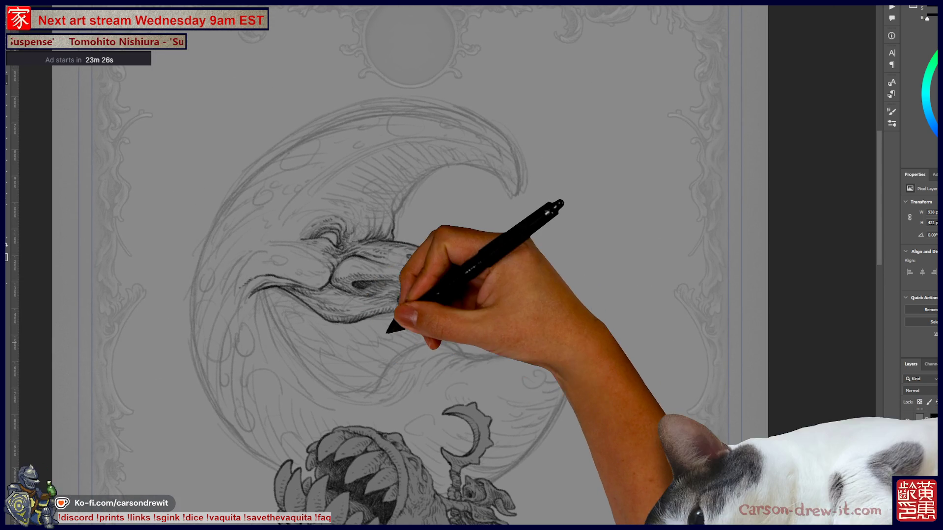
# Step: Zoom back in on the beak and add dark shading beneath it, plus the lower jaw and teeth
pyautogui.hotkey('ctrl', '+')
pyautogui.hotkey('ctrl', '+')
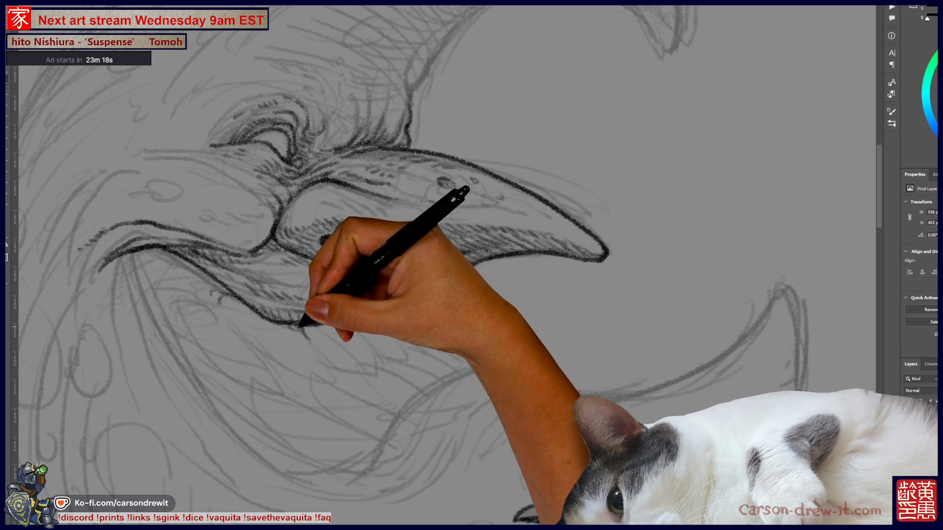
pyautogui.moveTo(322, 242); pyautogui.dragTo(373, 236)
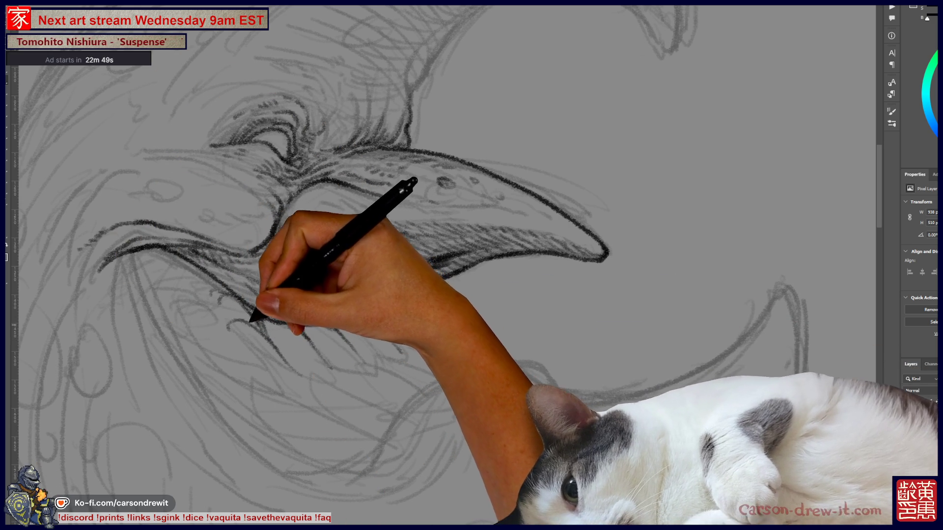
pyautogui.press('ctrl')
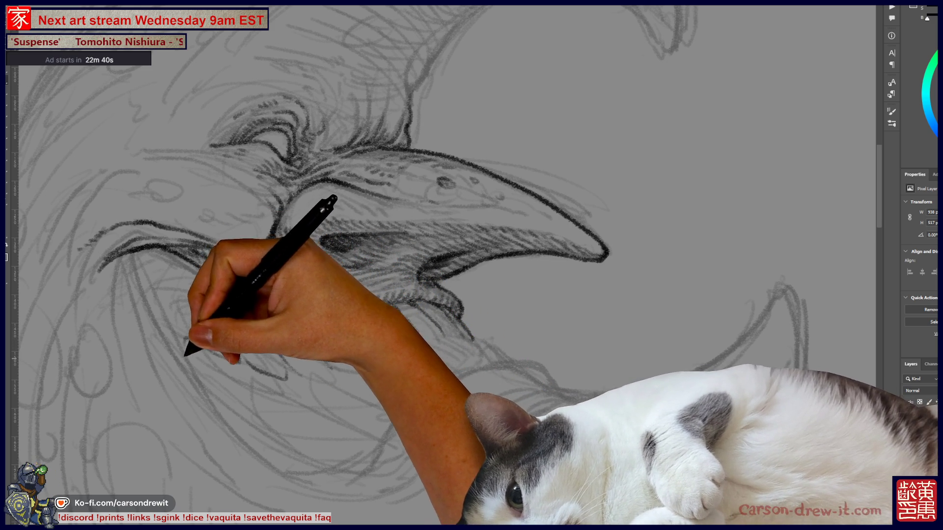
pyautogui.moveTo(276, 322); pyautogui.dragTo(373, 315)
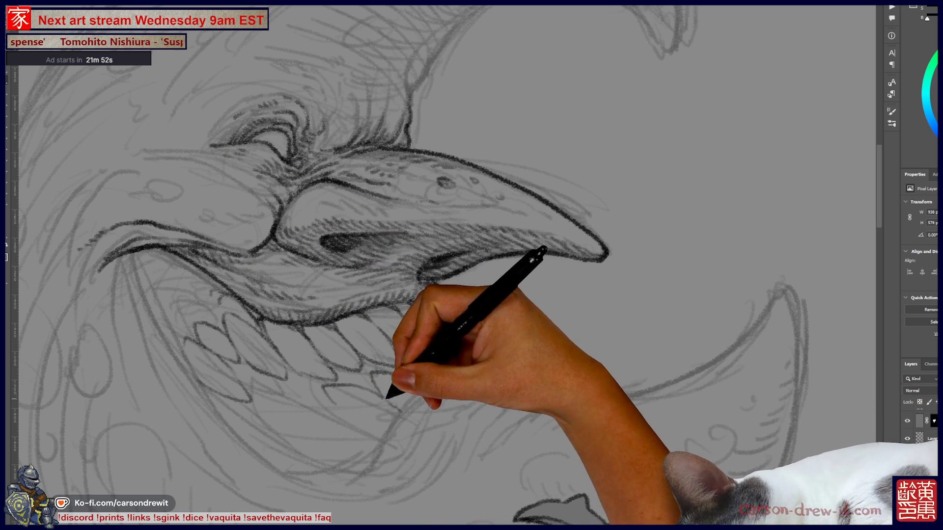
# Step: Ink dark strokes under the beak, along the jaw, and on the beak's lower edge
pyautogui.press('ctrl')
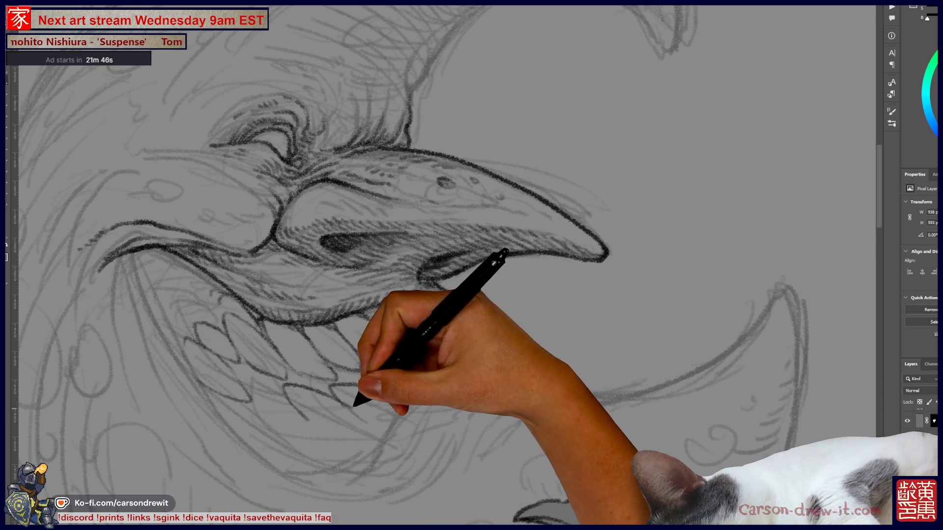
pyautogui.moveTo(339, 373); pyautogui.dragTo(354, 412)
pyautogui.moveTo(420, 277); pyautogui.dragTo(497, 364)
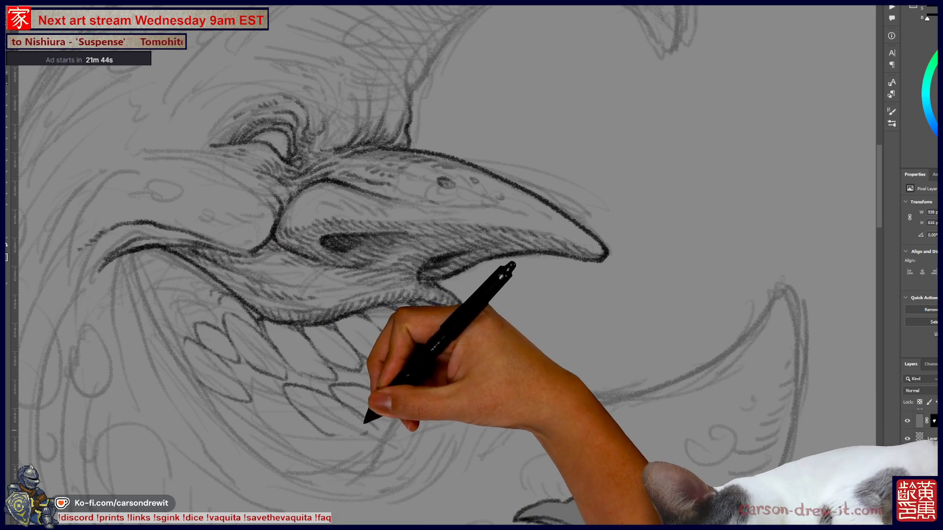
pyautogui.press('ctrl')
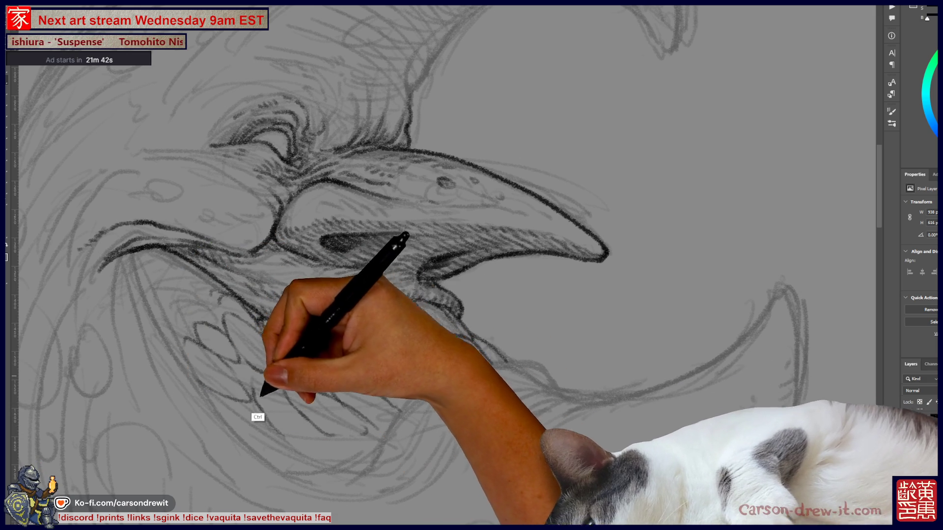
pyautogui.moveTo(432, 295); pyautogui.dragTo(462, 319)
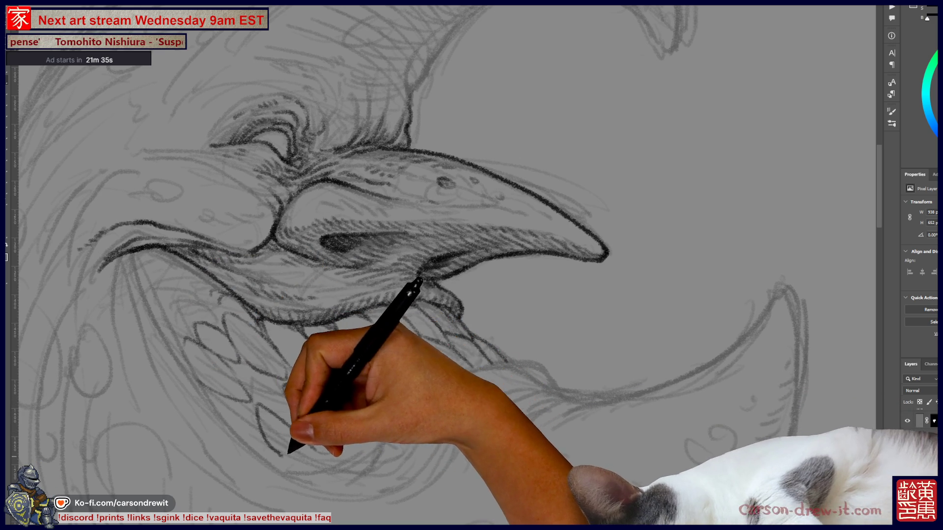
pyautogui.moveTo(423, 279); pyautogui.dragTo(454, 268)
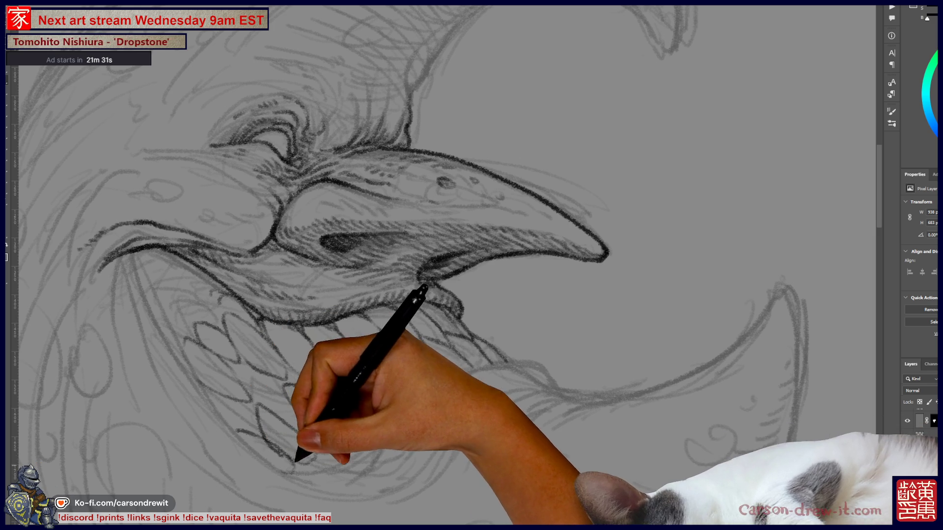
pyautogui.moveTo(417, 278); pyautogui.dragTo(426, 264)
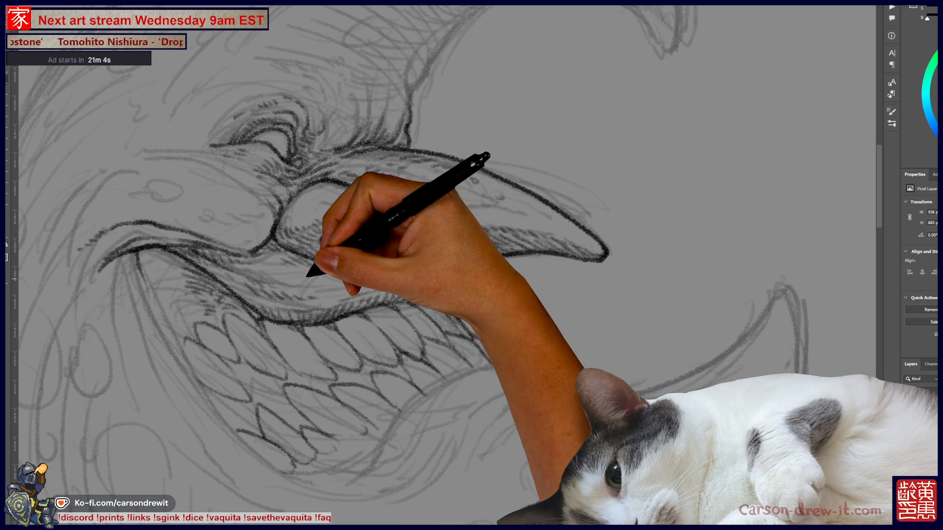
pyautogui.hotkey('ctrl', '-')
pyautogui.hotkey('ctrl', '-')
pyautogui.hotkey('ctrl', '-')
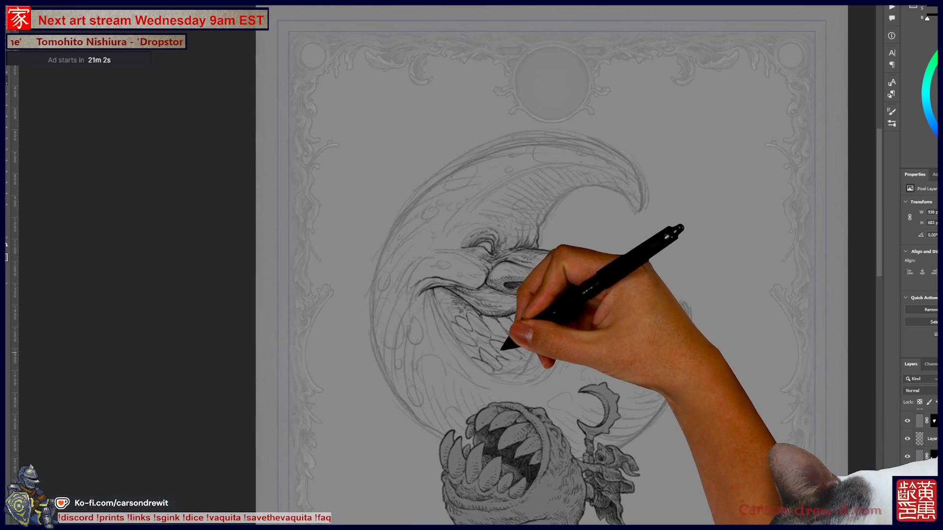
# Step: Zoom back in on the moon face and ink a bolder stroke along the lower lip line
pyautogui.hotkey('ctrl', '+')
pyautogui.hotkey('ctrl', '+')
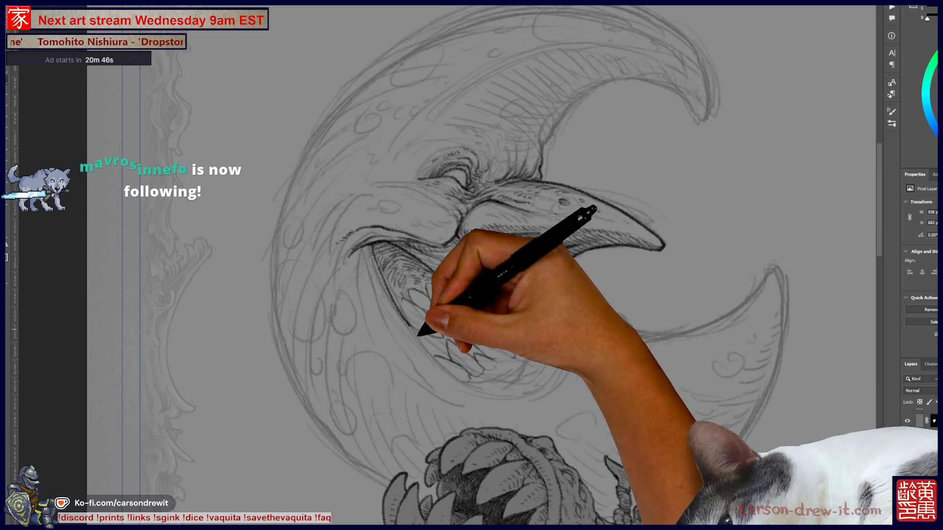
pyautogui.moveTo(481, 374)
pyautogui.mouseDown()
pyautogui.moveTo(498, 391)
pyautogui.moveTo(512, 376)
pyautogui.mouseUp()
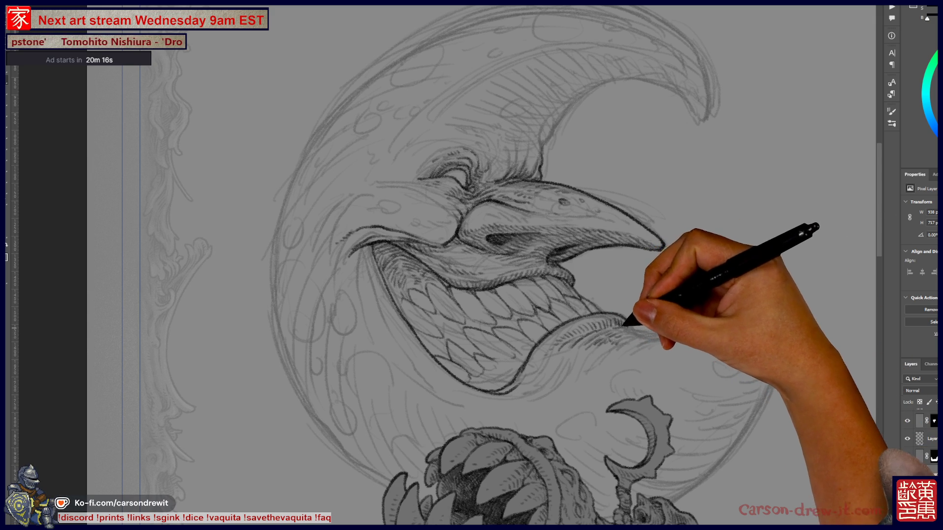
# Step: Extend the lower lip line rightward toward the lower horn and add a short stroke near the lip
pyautogui.moveTo(639, 332)
pyautogui.mouseDown()
pyautogui.moveTo(693, 332)
pyautogui.moveTo(763, 271)
pyautogui.mouseUp()
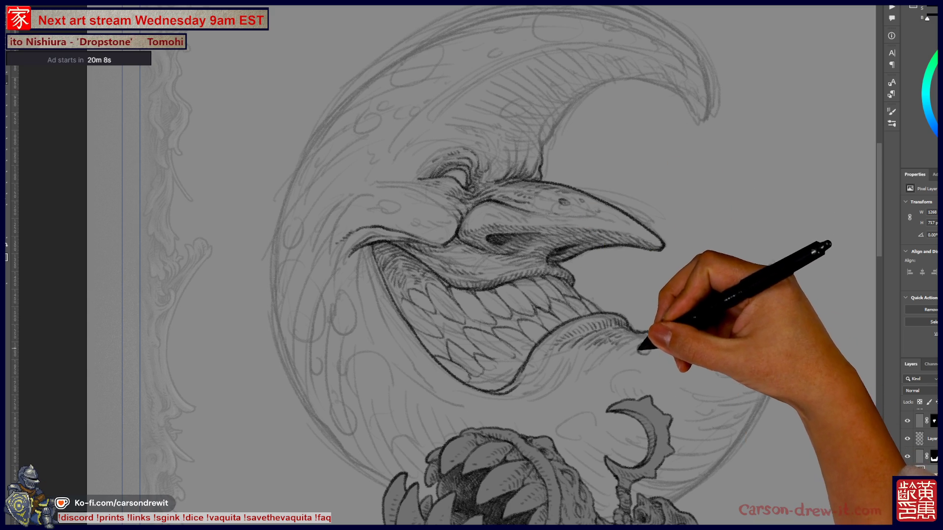
pyautogui.moveTo(637, 335)
pyautogui.mouseDown()
pyautogui.moveTo(716, 330)
pyautogui.moveTo(769, 268)
pyautogui.mouseUp()
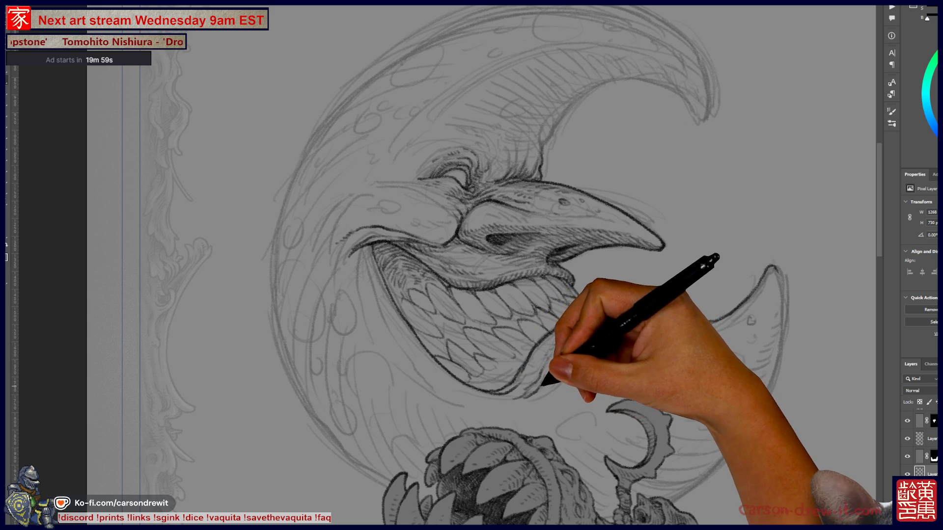
pyautogui.moveTo(534, 388); pyautogui.dragTo(543, 381)
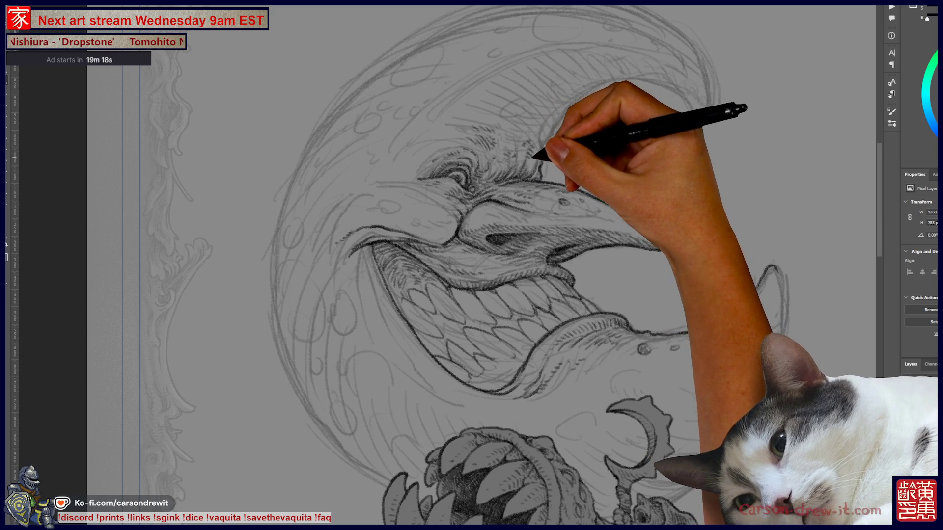
# Step: Ink the moon's inner curve up to the upper horn and close the outline around its tip
pyautogui.moveTo(543, 138)
pyautogui.mouseDown()
pyautogui.moveTo(606, 84)
pyautogui.moveTo(674, 90)
pyautogui.mouseUp()
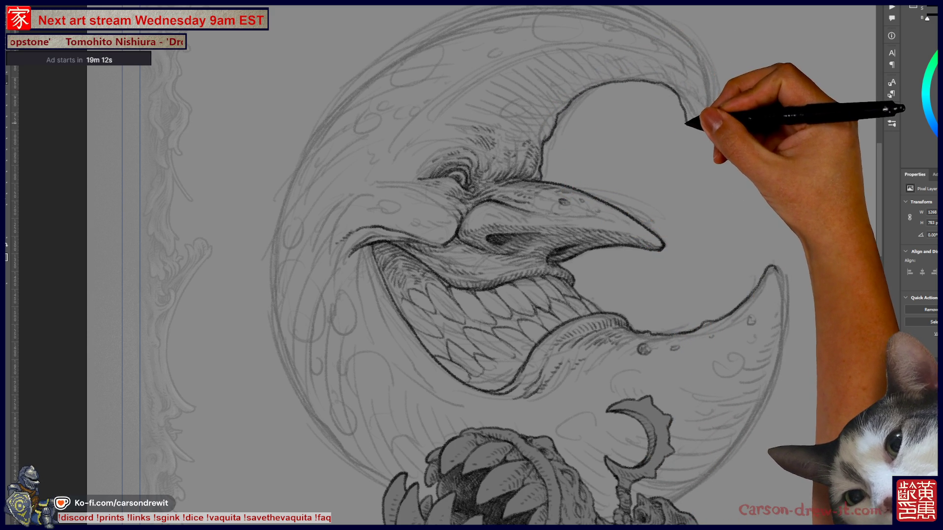
pyautogui.moveTo(679, 104); pyautogui.dragTo(706, 71)
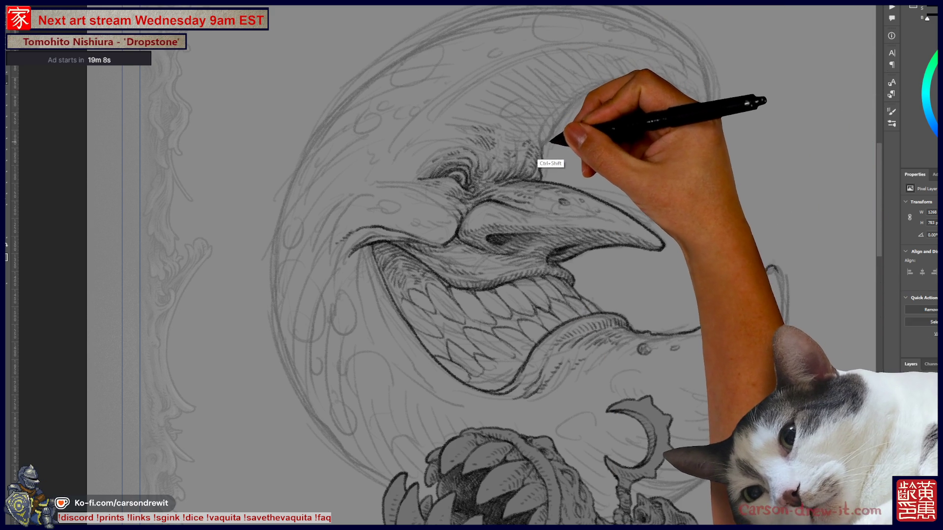
pyautogui.moveTo(565, 115)
pyautogui.mouseDown()
pyautogui.moveTo(621, 81)
pyautogui.moveTo(694, 90)
pyautogui.moveTo(705, 116)
pyautogui.mouseUp()
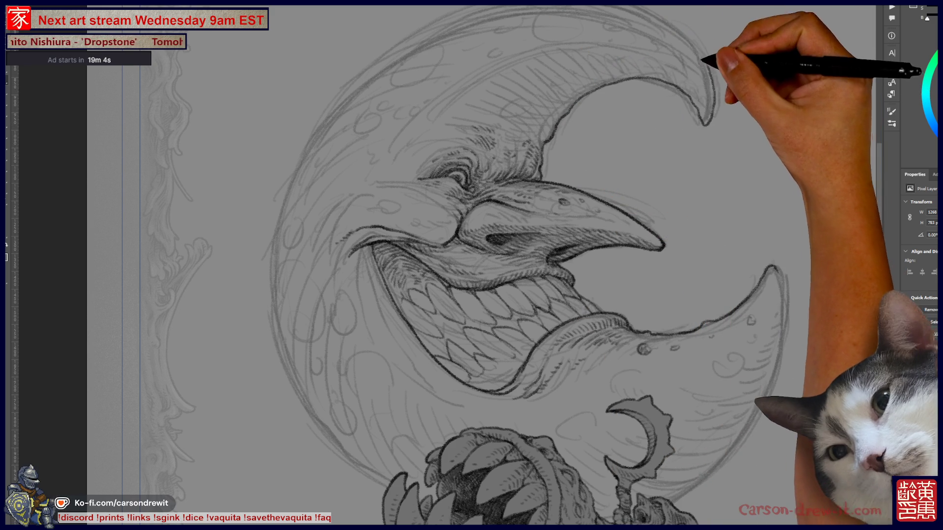
pyautogui.moveTo(605, 324)
pyautogui.mouseDown()
pyautogui.moveTo(469, 418)
pyautogui.moveTo(625, 379)
pyautogui.mouseUp()
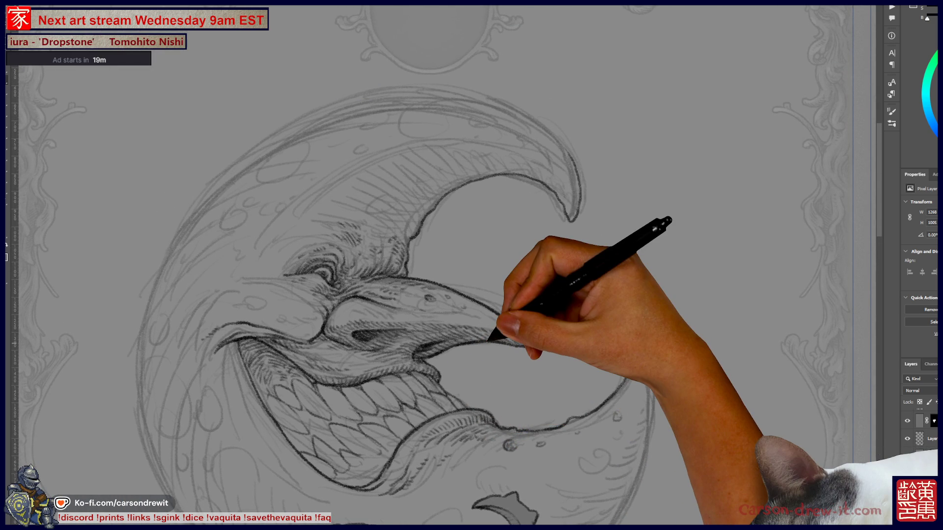
# Step: Add a stroke near the moon's left edge, undo it as a stray mark, and reveal the creature below
pyautogui.moveTo(386, 270); pyautogui.dragTo(422, 257)
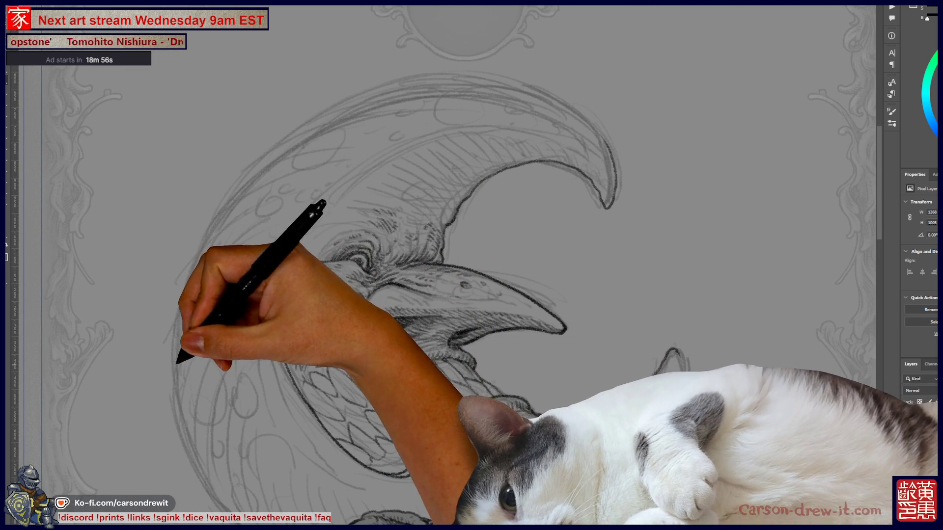
pyautogui.moveTo(179, 337); pyautogui.dragTo(172, 339)
pyautogui.hotkey('ctrl', 'z')
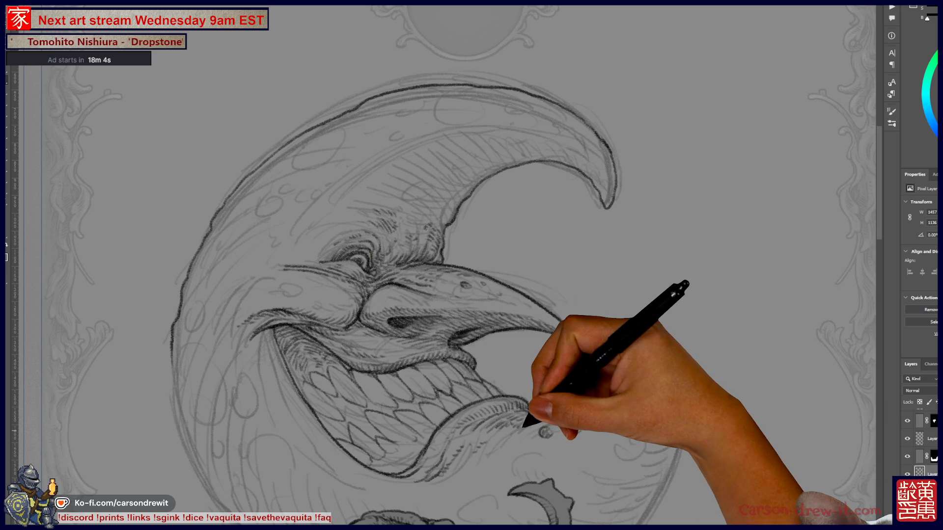
pyautogui.moveTo(472, 295); pyautogui.dragTo(439, 152)
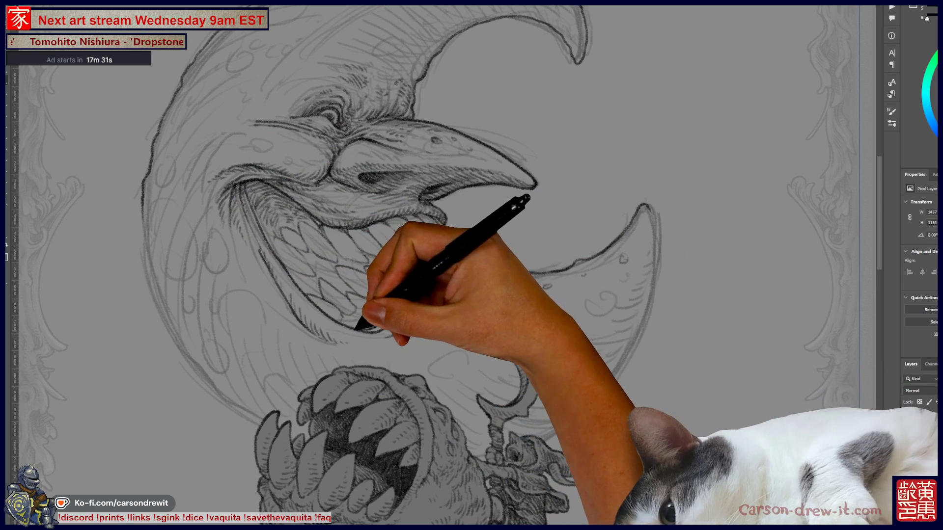
# Step: Extend the moon's lower lip line rightward toward the lower horn
pyautogui.moveTo(364, 368); pyautogui.dragTo(272, 393)
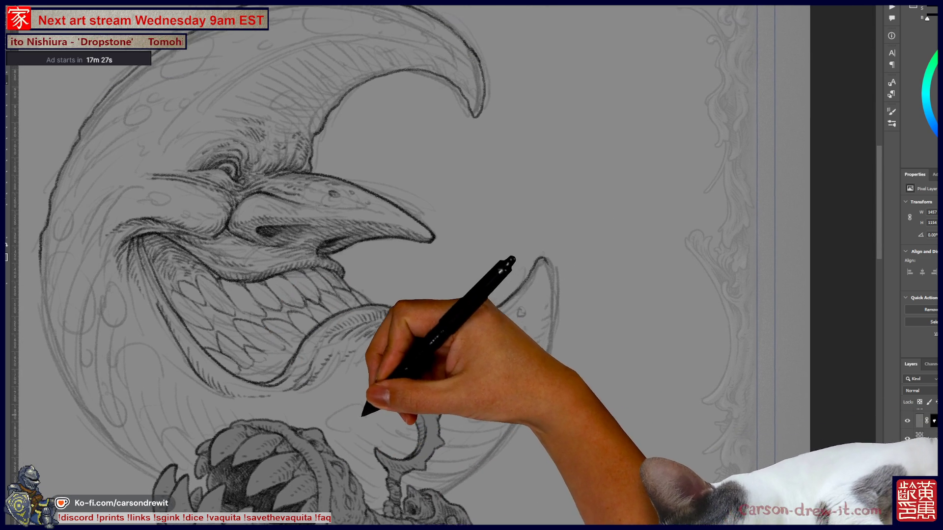
pyautogui.moveTo(382, 386); pyautogui.dragTo(355, 425)
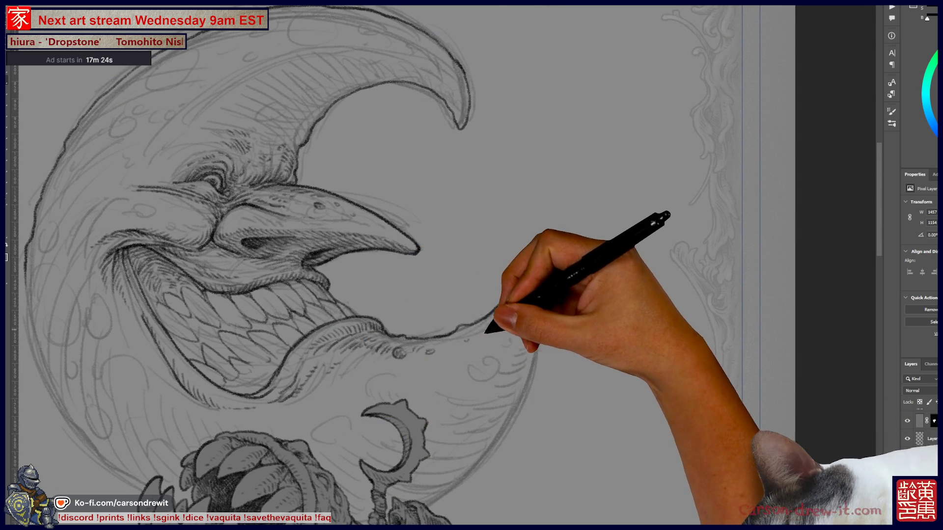
pyautogui.moveTo(452, 337); pyautogui.dragTo(528, 271)
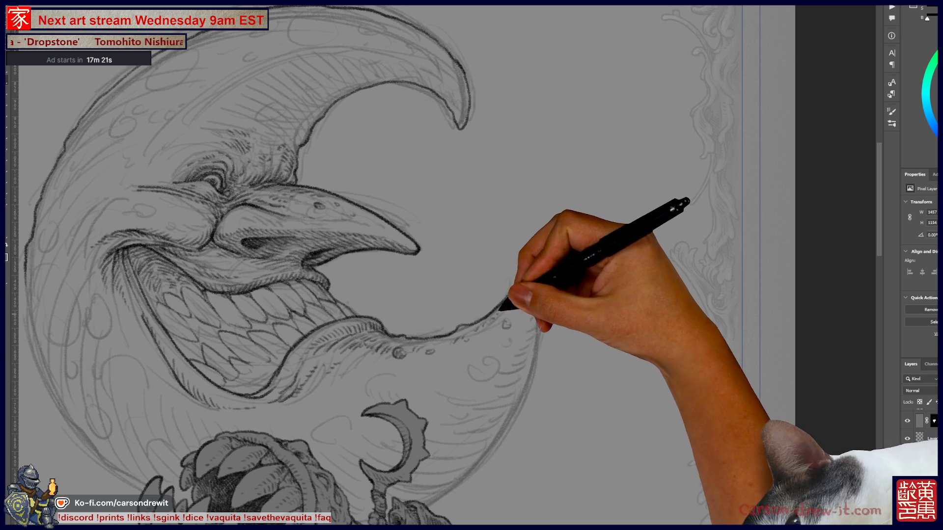
# Step: Zoom out to view the moon, creature and mushrooms, then center the moon face again
pyautogui.hotkey('ctrl', '-')
pyautogui.moveTo(543, 312); pyautogui.dragTo(527, 211)
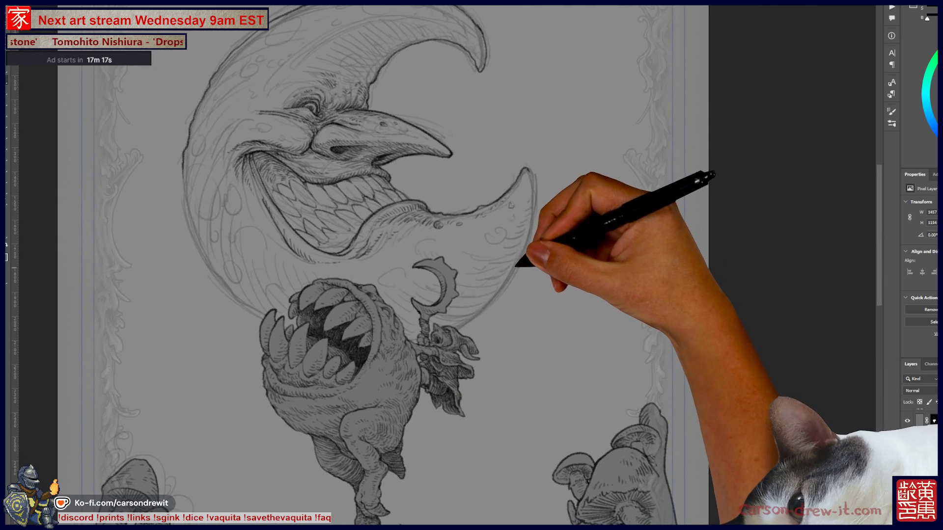
pyautogui.moveTo(496, 308); pyautogui.dragTo(485, 180)
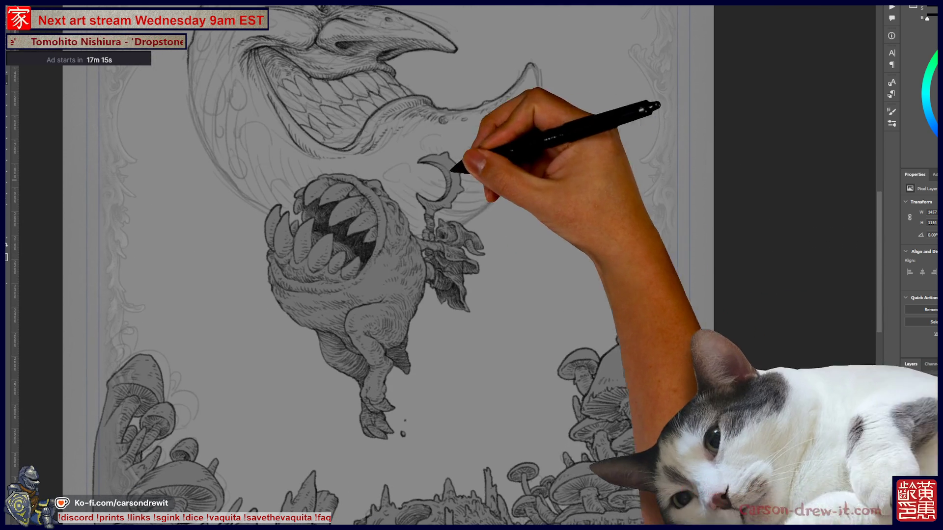
pyautogui.moveTo(485, 315); pyautogui.dragTo(501, 166)
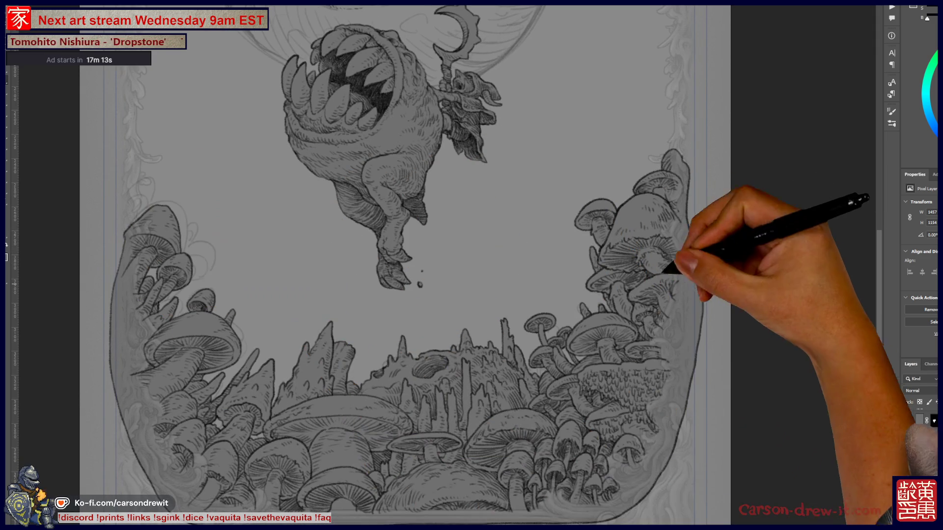
pyautogui.moveTo(596, 269)
pyautogui.mouseDown()
pyautogui.moveTo(590, 390)
pyautogui.moveTo(496, 366)
pyautogui.mouseUp()
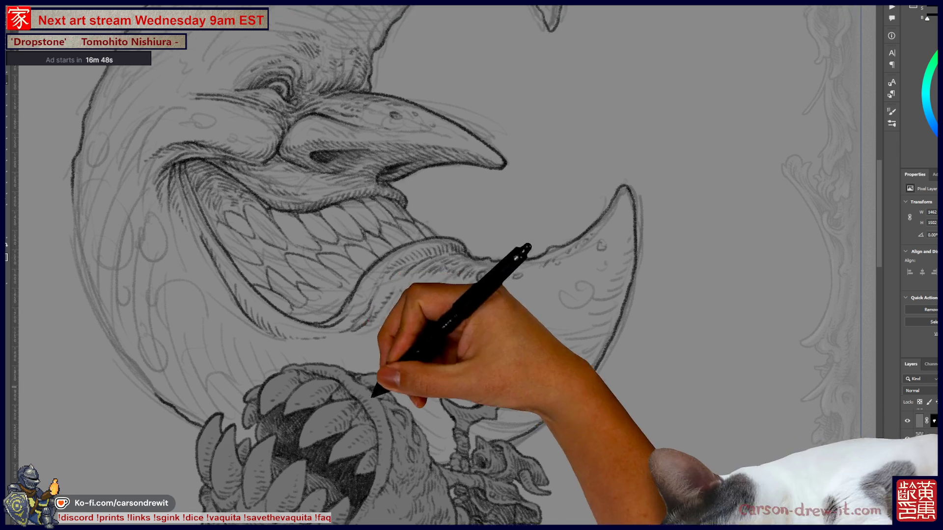
pyautogui.moveTo(442, 245); pyautogui.dragTo(540, 351)
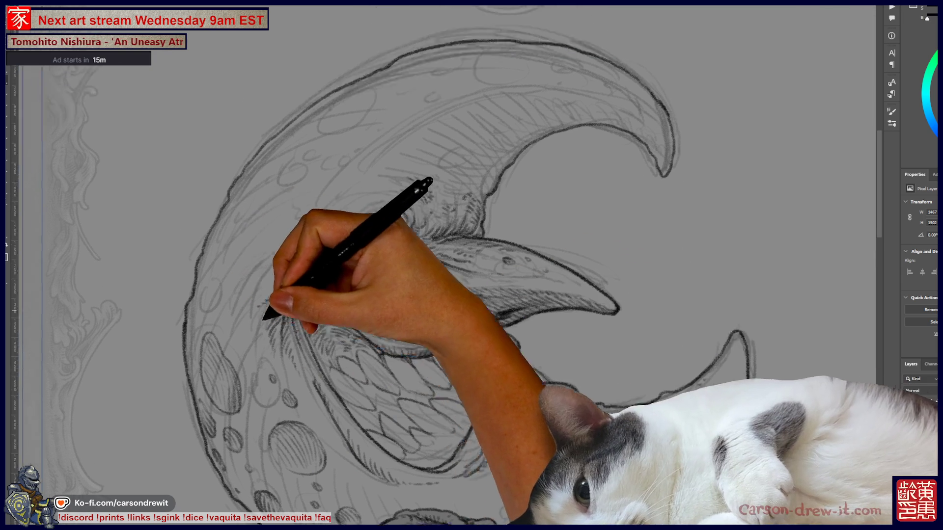
# Step: Hatch darker wrinkle strokes around the moon's eye and upper cheek above the beak
pyautogui.moveTo(393, 221); pyautogui.dragTo(435, 290)
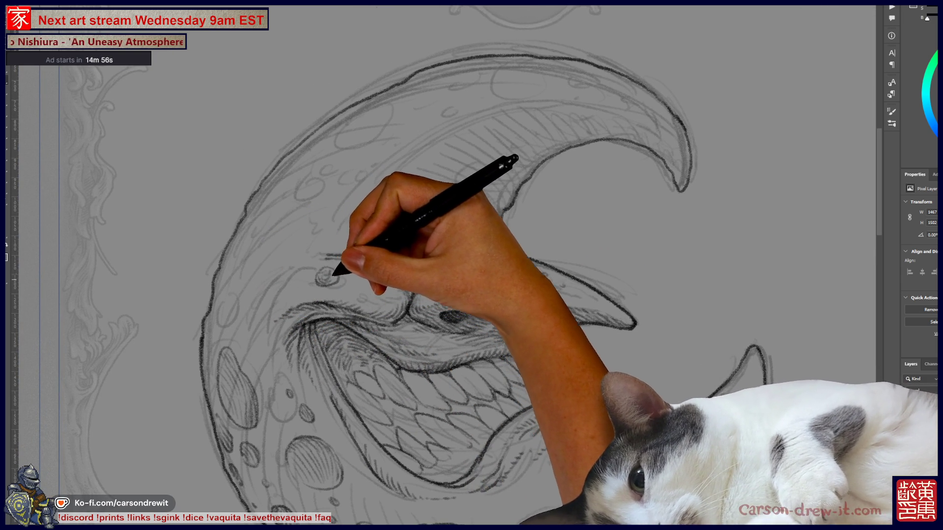
pyautogui.moveTo(334, 268); pyautogui.dragTo(373, 261)
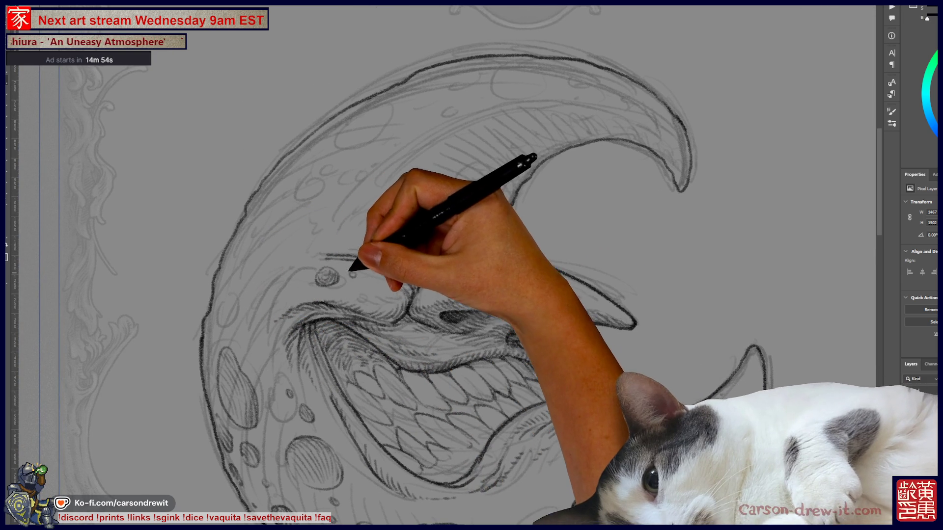
pyautogui.moveTo(423, 344); pyautogui.dragTo(362, 366)
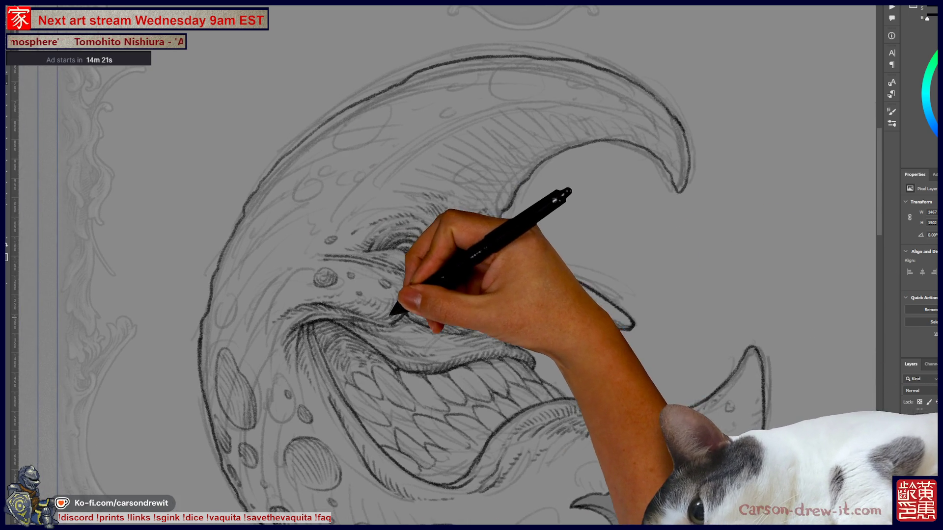
pyautogui.moveTo(346, 338); pyautogui.dragTo(401, 317)
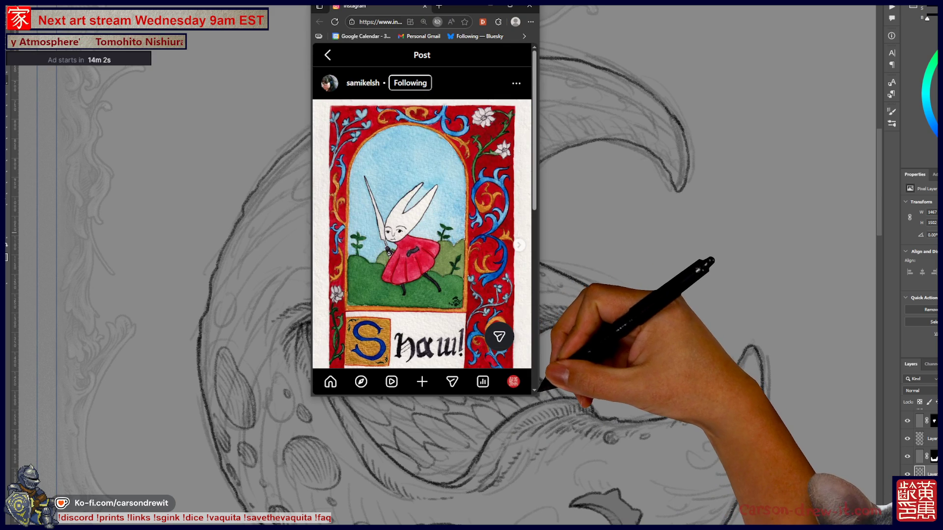
# Step: Widen the browser, go to the artist's profile, and open their shop update post
pyautogui.moveTo(539, 206)
pyautogui.mouseDown()
pyautogui.moveTo(756, 206)
pyautogui.moveTo(734, 206)
pyautogui.mouseUp()
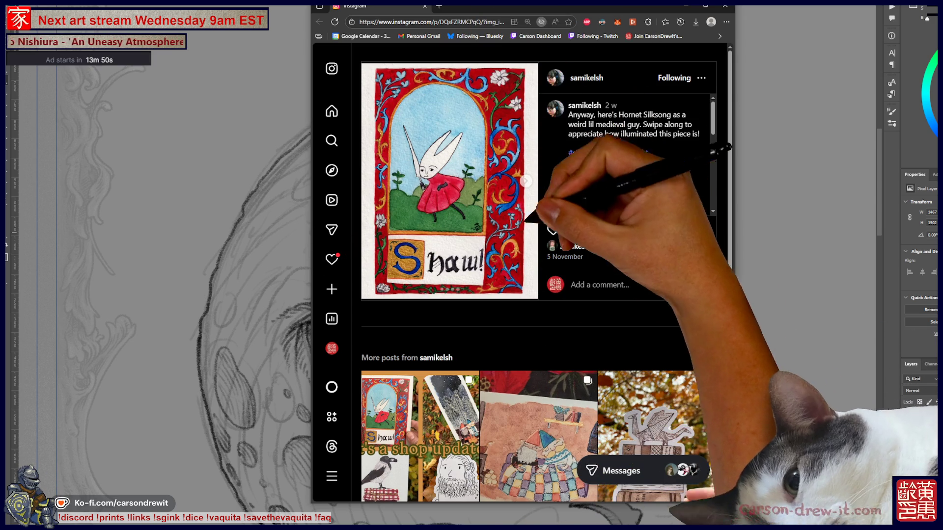
pyautogui.click(579, 78)
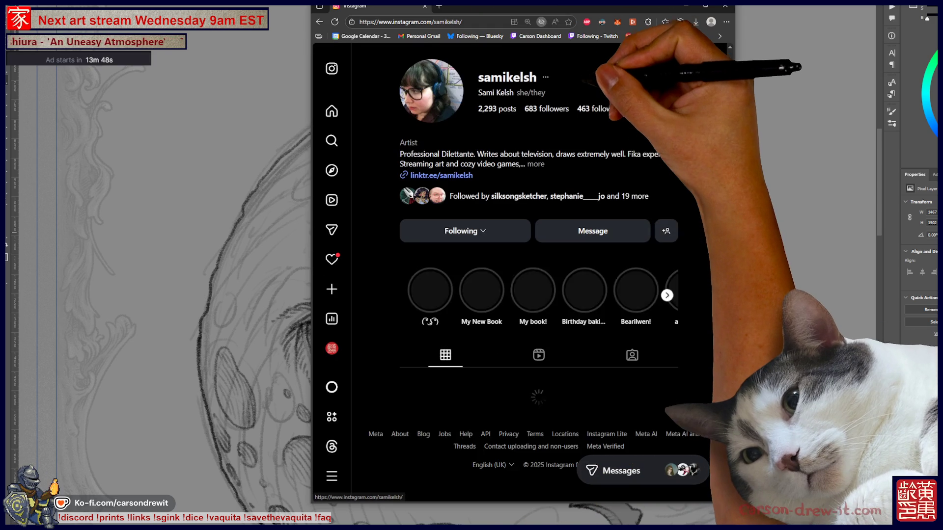
pyautogui.scroll(-3, 539, 273)
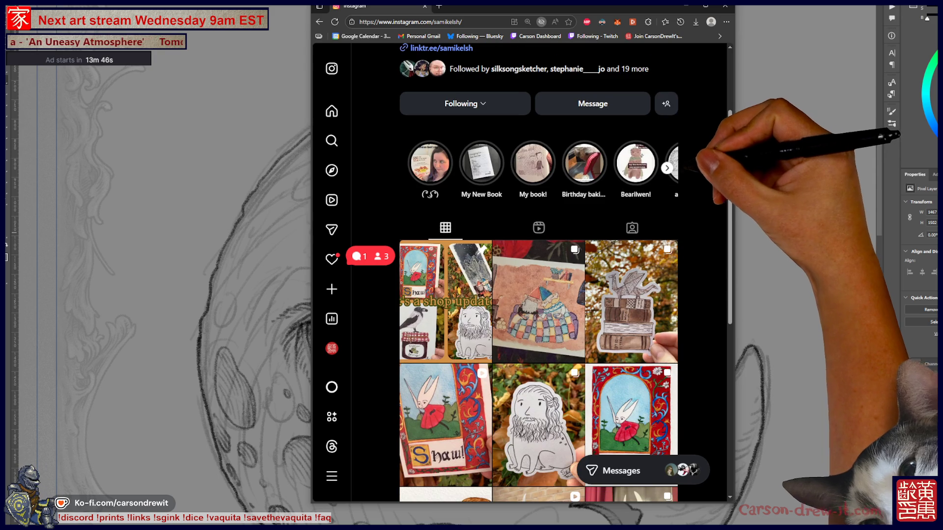
pyautogui.moveTo(735, 260); pyautogui.dragTo(850, 262)
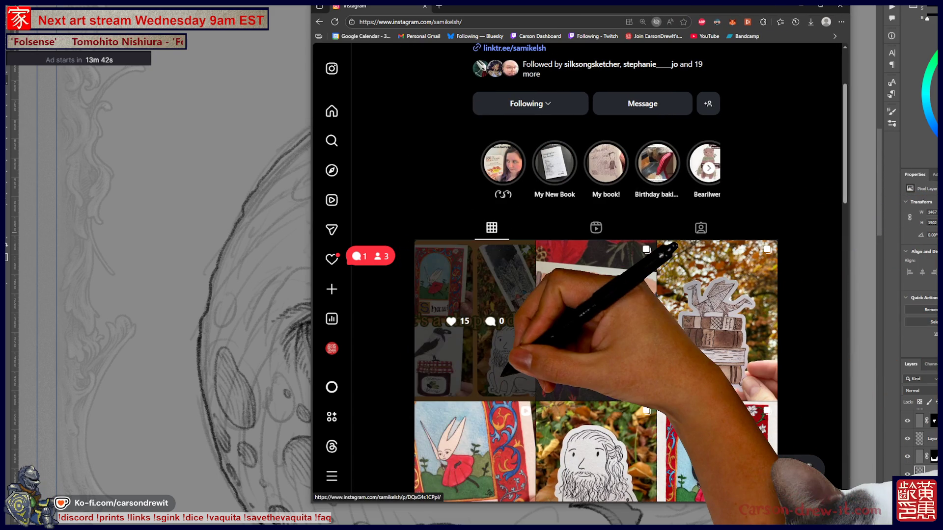
pyautogui.click(474, 319)
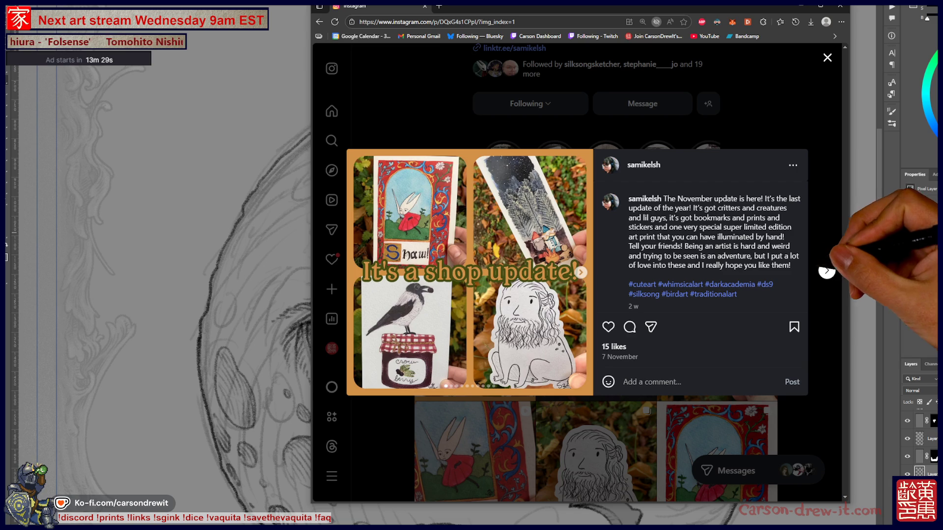
# Step: Browse forward past the gnome painting, paper drake and froggy edward posts, then back to the Shaw! print
pyautogui.click(827, 270)
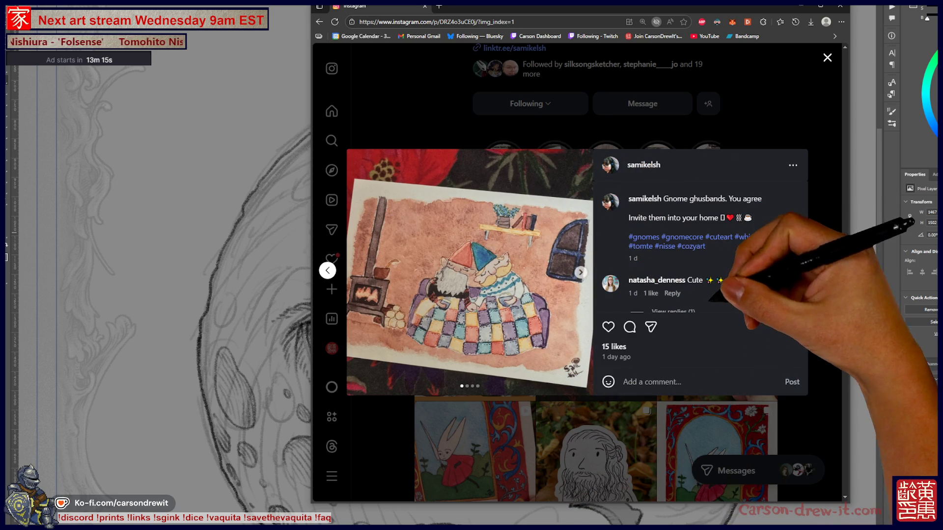
pyautogui.click(827, 270)
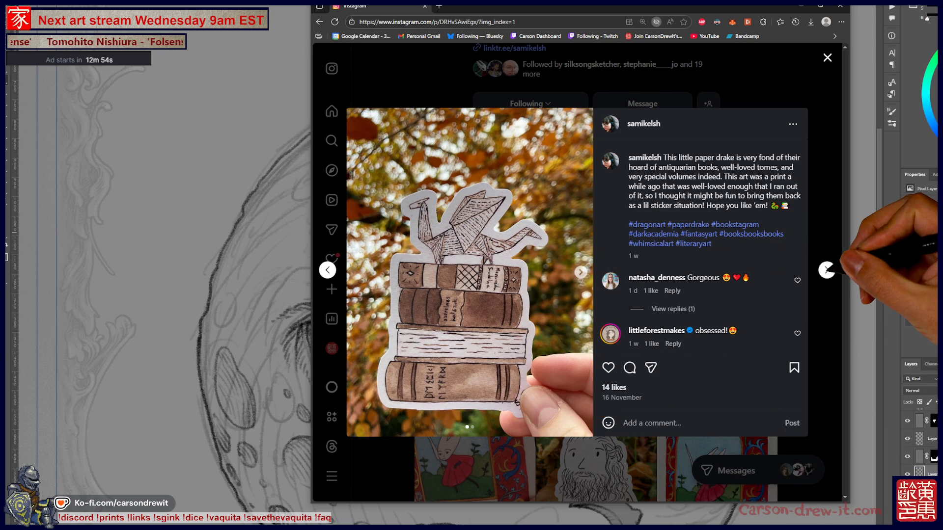
pyautogui.click(827, 269)
pyautogui.click(827, 270)
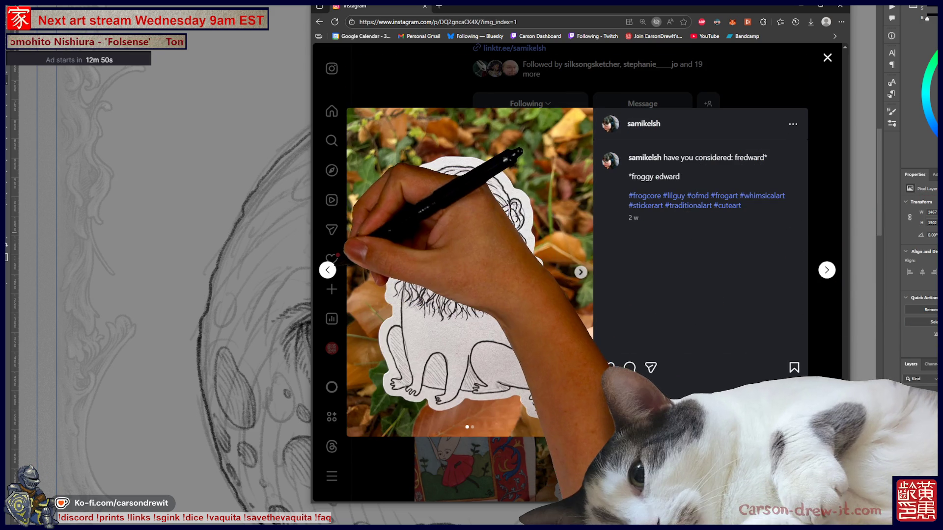
pyautogui.click(327, 270)
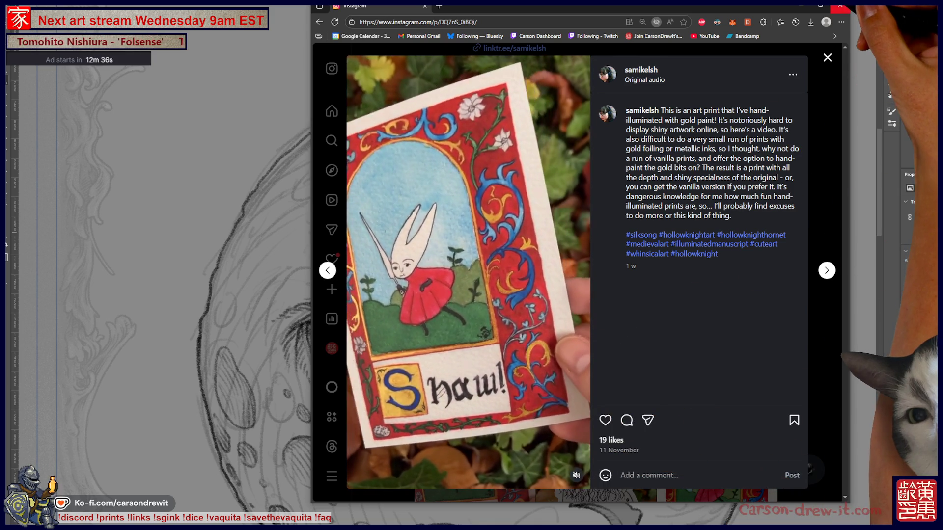
# Step: Switch from the browser back to the Photoshop moon sketch
pyautogui.hotkey('alt', 'Tab')
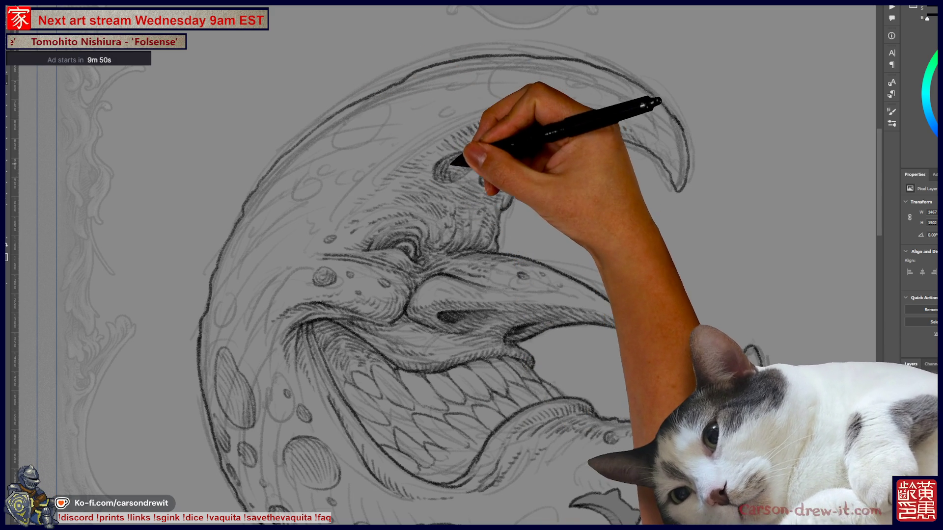
# Step: Draw and shade dark crater circles on the moon's crescent above the eye
pyautogui.moveTo(448, 179); pyautogui.dragTo(484, 152)
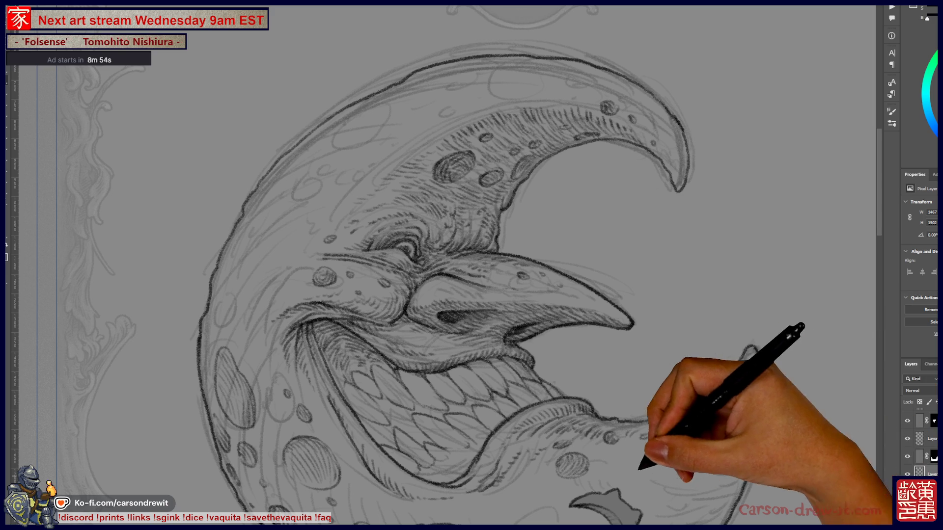
pyautogui.scroll(-3, 472, 265)
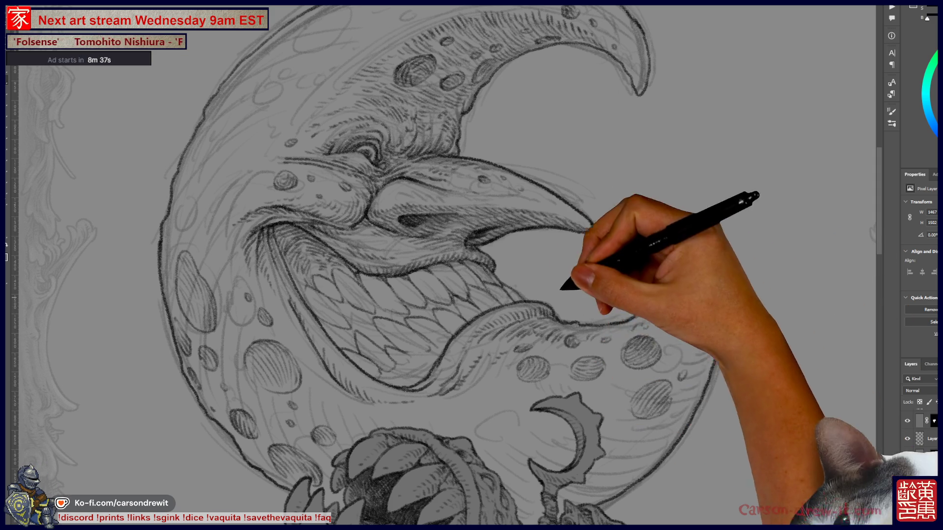
# Step: Stroke a darker pencil outline along the moon's lower crescent tip next to the grin
pyautogui.moveTo(624, 321)
pyautogui.mouseDown()
pyautogui.moveTo(721, 339)
pyautogui.moveTo(687, 366)
pyautogui.moveTo(700, 361)
pyautogui.mouseUp()
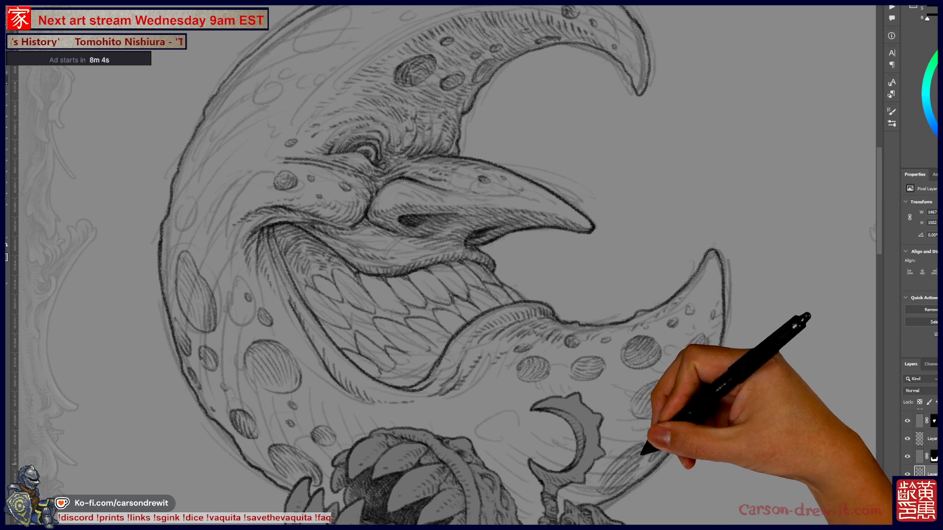
# Step: Hatch the craters and add curved shading strokes on the moon's lower horn below the mouth
pyautogui.press('ctrl')
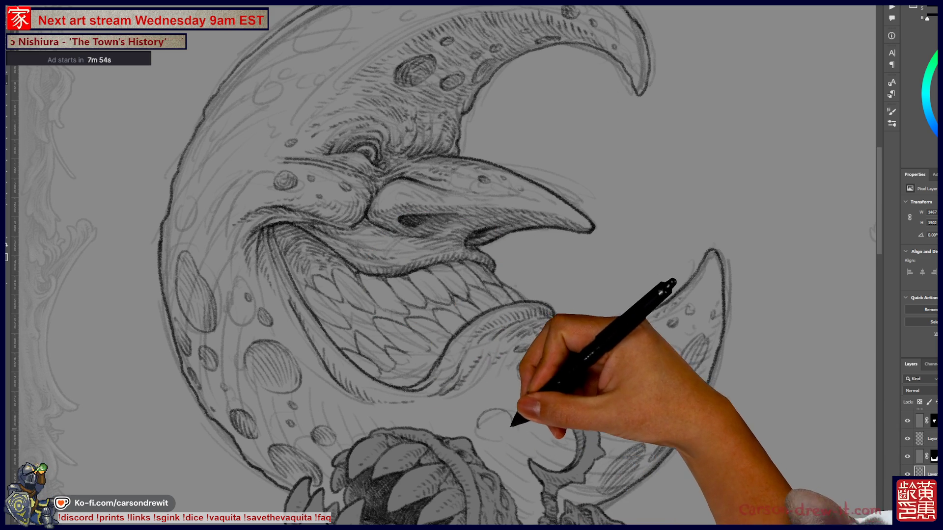
pyautogui.press('ctrl')
pyautogui.moveTo(491, 447); pyautogui.dragTo(511, 402)
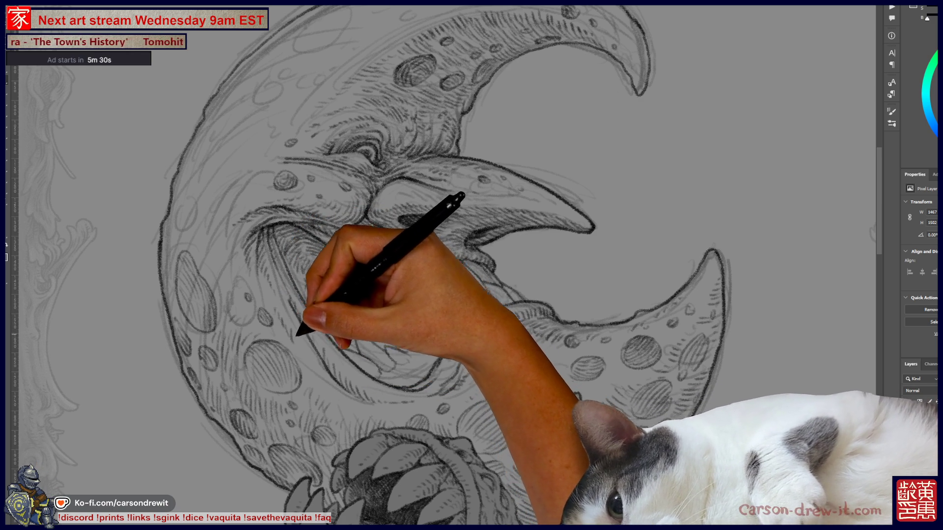
pyautogui.moveTo(393, 221); pyautogui.dragTo(536, 307)
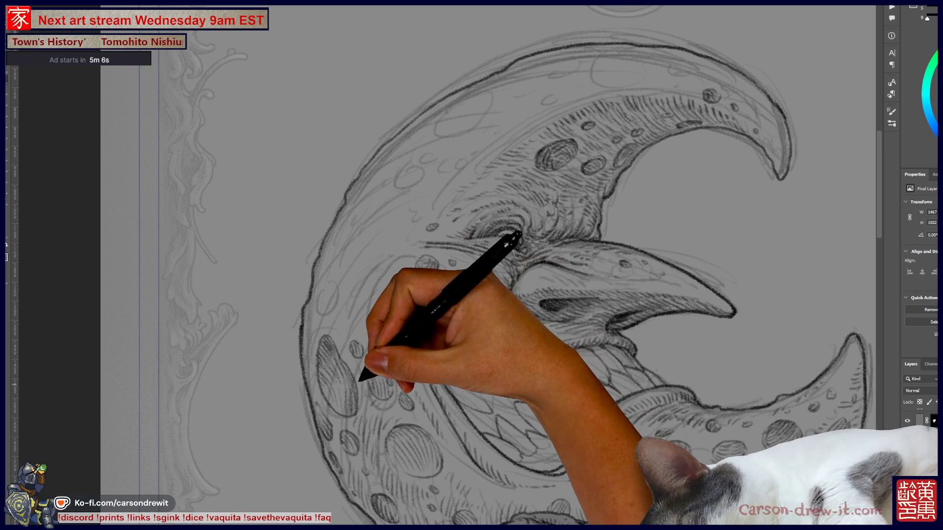
pyautogui.scroll(-5, 472, 266)
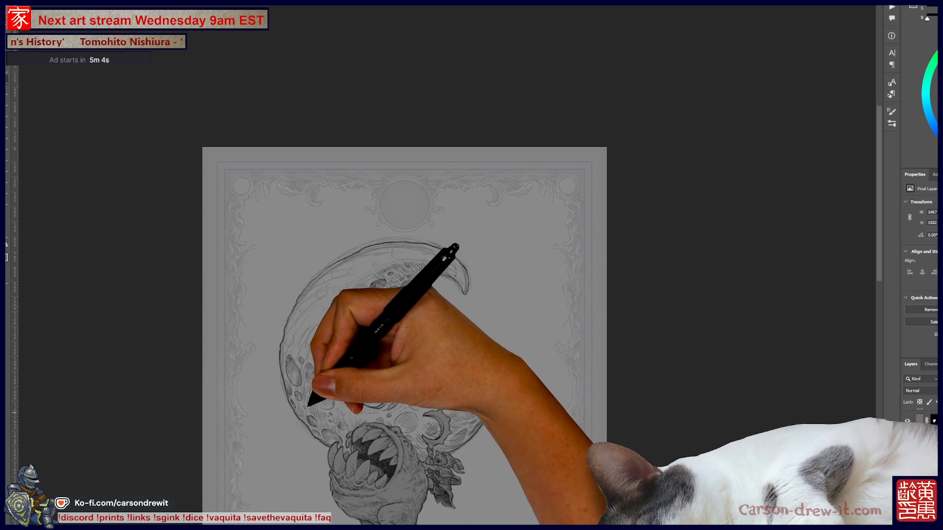
pyautogui.scroll(3, 356, 293)
pyautogui.scroll(1, 280, 300)
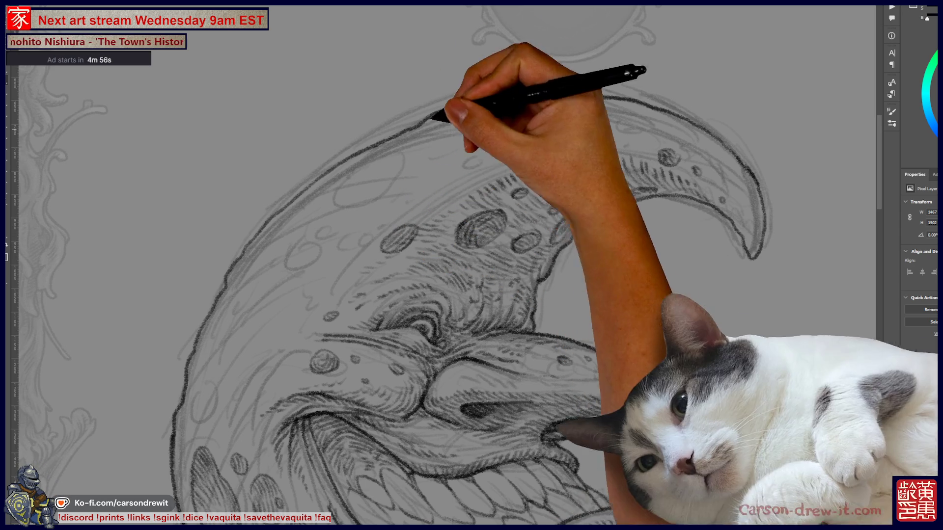
pyautogui.moveTo(442, 245); pyautogui.dragTo(492, 285)
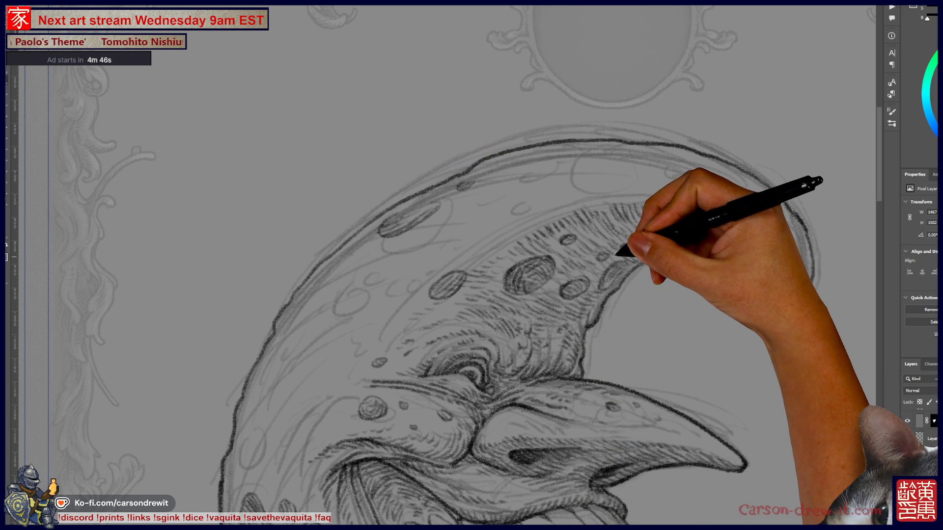
pyautogui.hotkey('ctrl', '-')
pyautogui.hotkey('ctrl', '-')
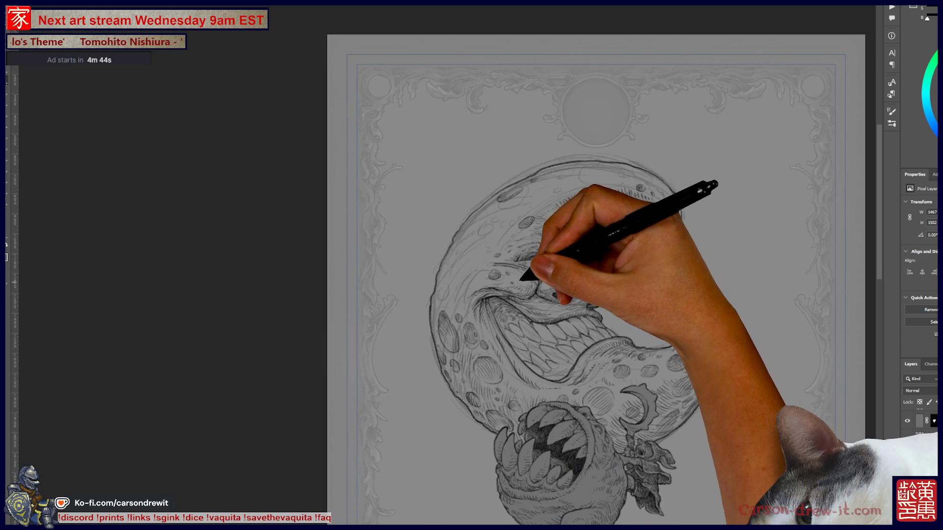
# Step: Darken the shading around the moon face's eye and beak, then zoom out to the full page
pyautogui.hotkey('ctrl', '+')
pyautogui.hotkey('ctrl', '+')
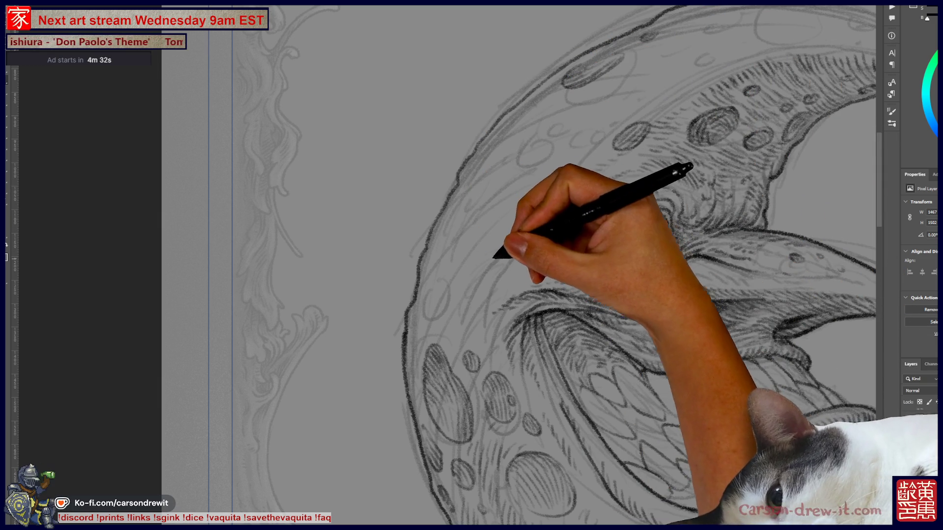
pyautogui.moveTo(695, 309); pyautogui.dragTo(740, 306)
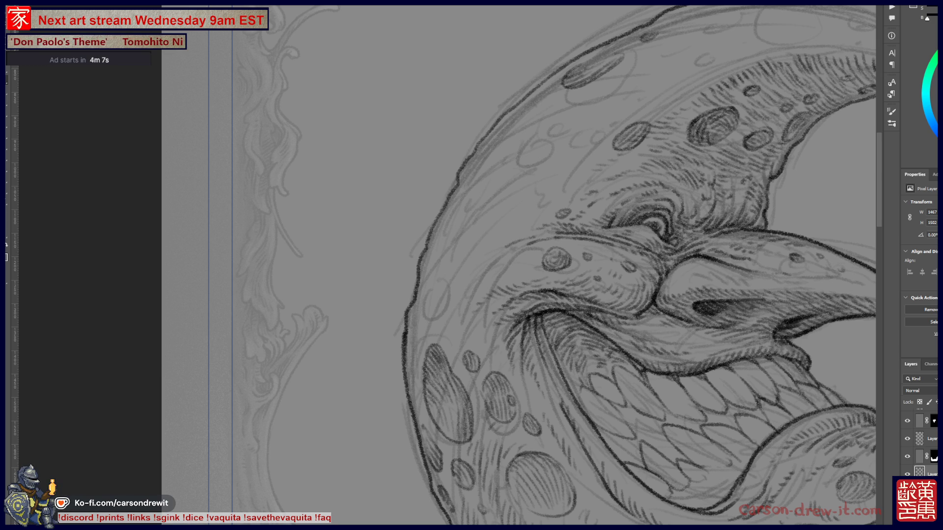
pyautogui.moveTo(565, 266); pyautogui.dragTo(451, 295)
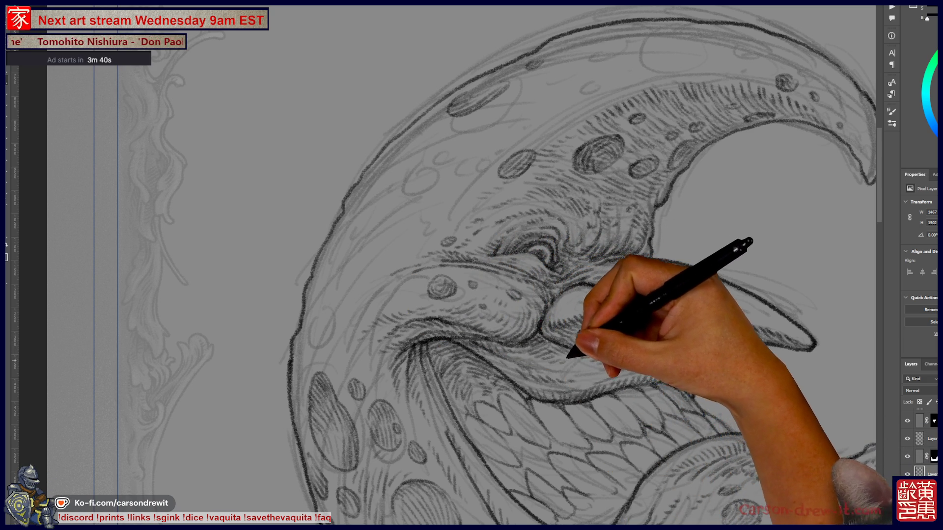
pyautogui.hotkey('ctrl', '-')
pyautogui.hotkey('ctrl', '-')
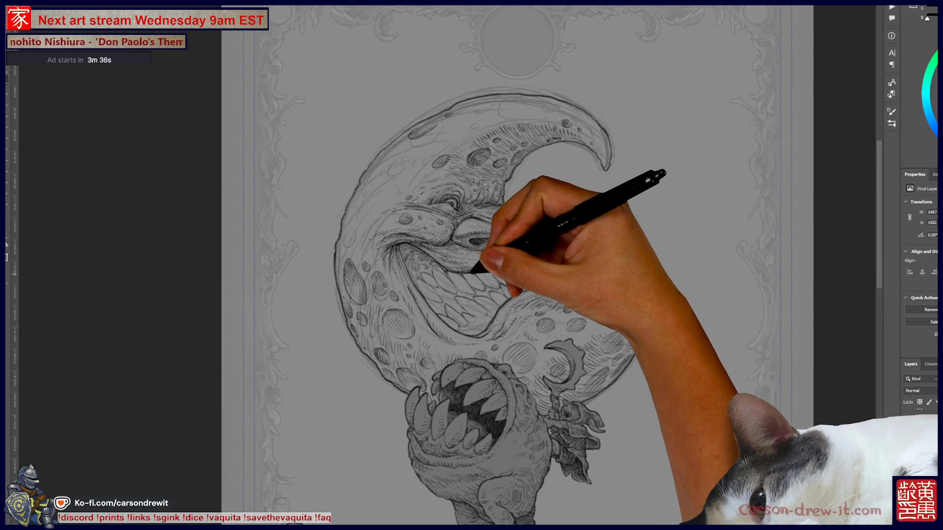
# Step: Hatch along the grin and beak-like nose, then hide the inked layer to check the underdrawing
pyautogui.hotkey('ctrl', '+')
pyautogui.hotkey('ctrl', '+')
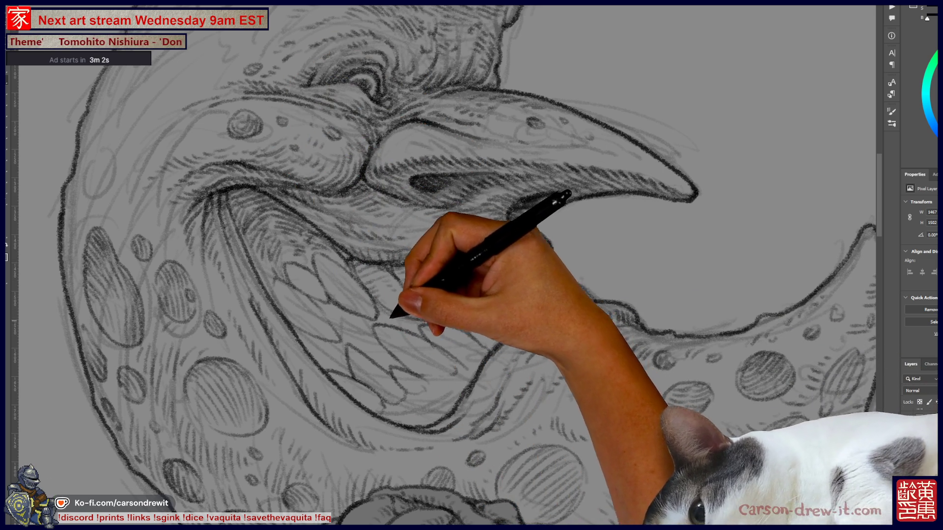
pyautogui.moveTo(442, 266); pyautogui.dragTo(579, 329)
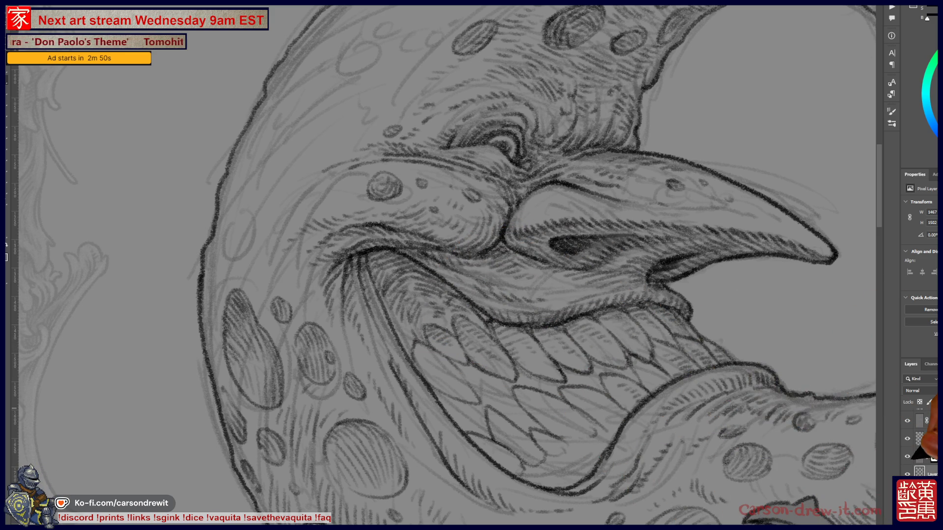
pyautogui.hotkey('ctrl', ',')
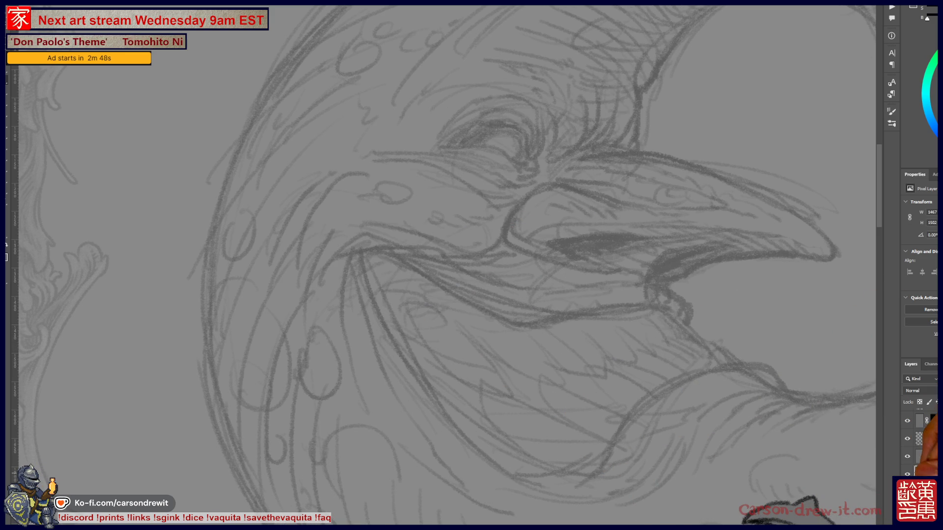
# Step: Show the inked layer again and compare it against the rough sketch
pyautogui.hotkey('ctrl', ',')
pyautogui.scroll(-5, 560, 265)
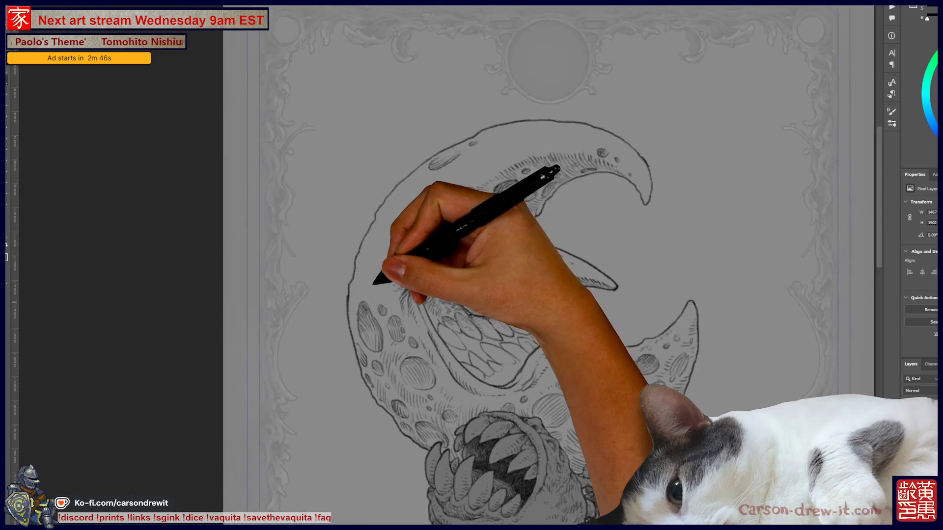
pyautogui.scroll(2, 560, 265)
pyautogui.scroll(2, 560, 265)
pyautogui.scroll(2, 560, 265)
pyautogui.scroll(-1, 560, 265)
pyautogui.scroll(-1, 560, 265)
pyautogui.scroll(-1, 560, 265)
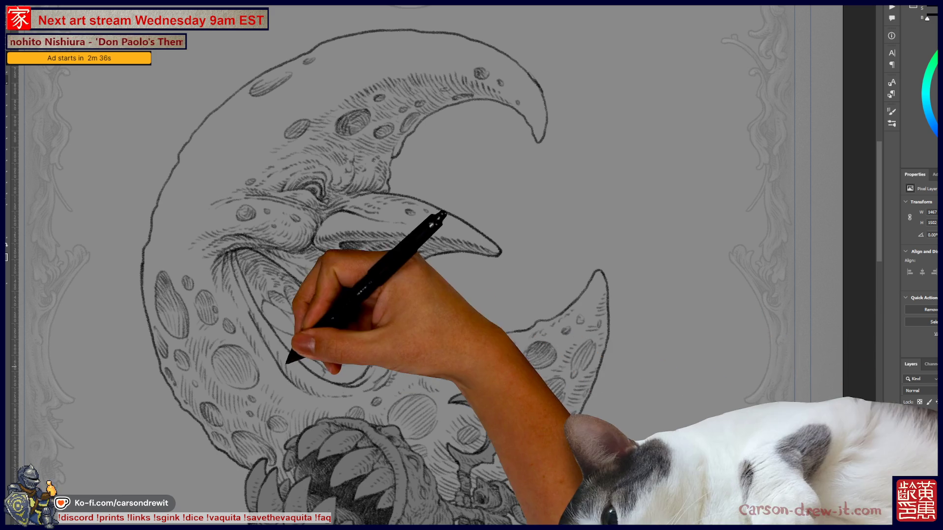
# Step: Zoom in and extend the moon's lower jaw outline up to the right
pyautogui.scroll(1, 472, 265)
pyautogui.scroll(1, 471, 265)
pyautogui.scroll(1, 472, 265)
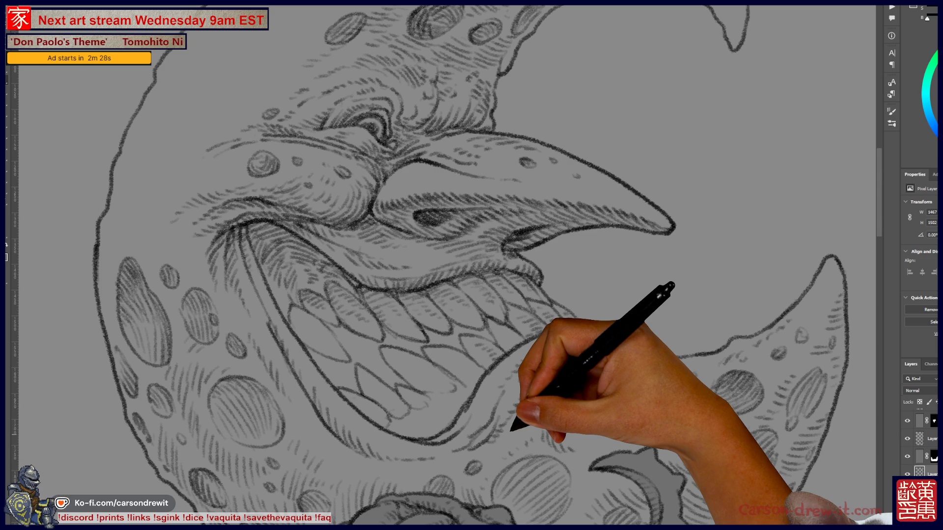
pyautogui.scroll(2, 511, 431)
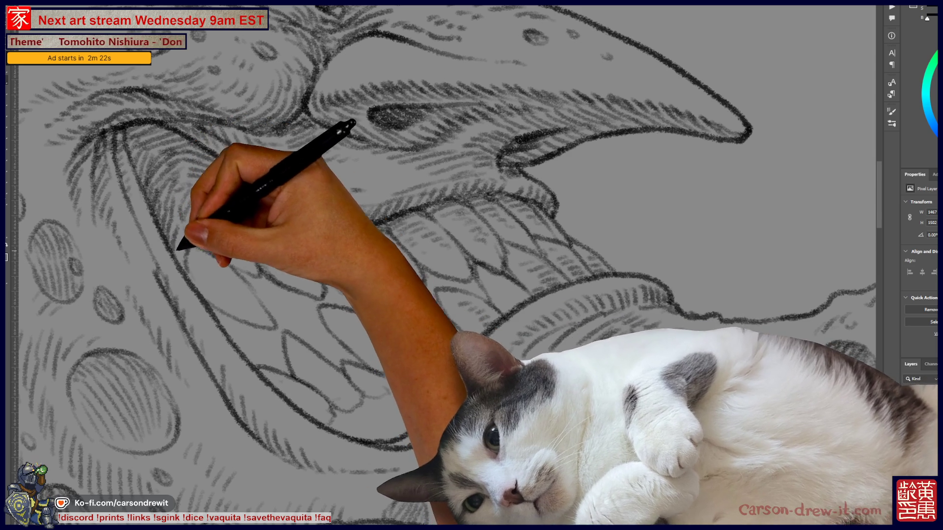
pyautogui.scroll(3, 440, 265)
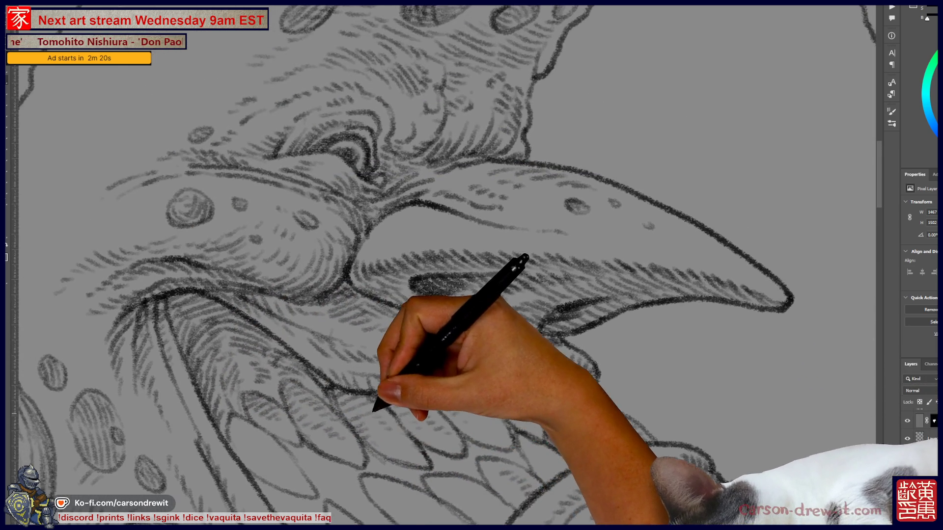
pyautogui.scroll(-1, 440, 265)
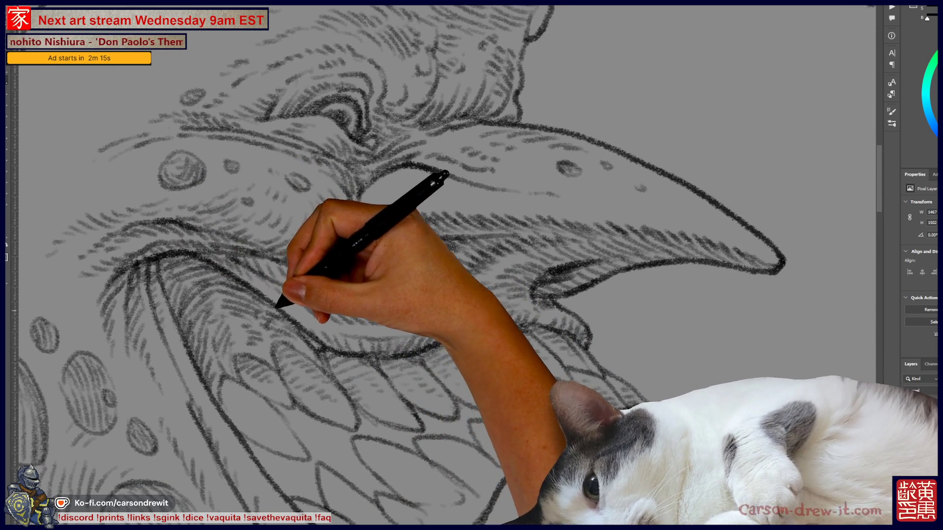
pyautogui.scroll(-3, 441, 265)
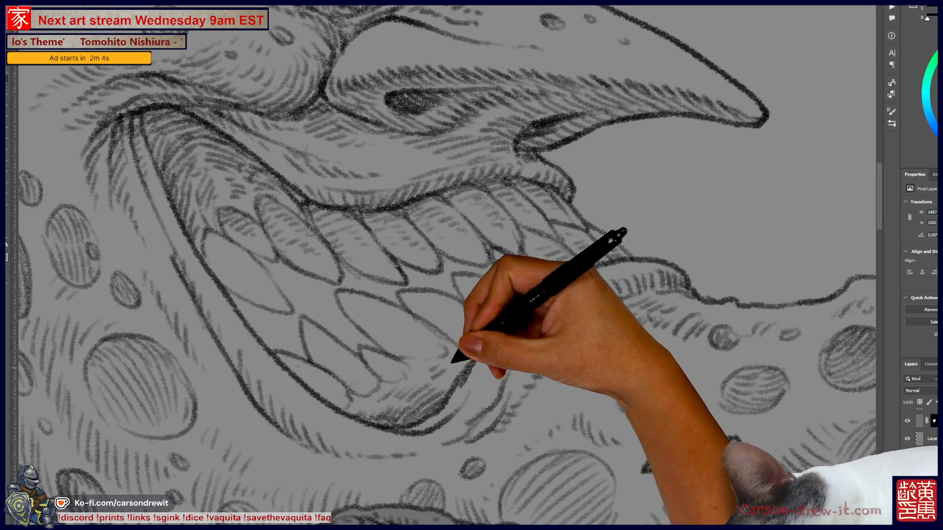
pyautogui.moveTo(472, 352); pyautogui.dragTo(543, 284)
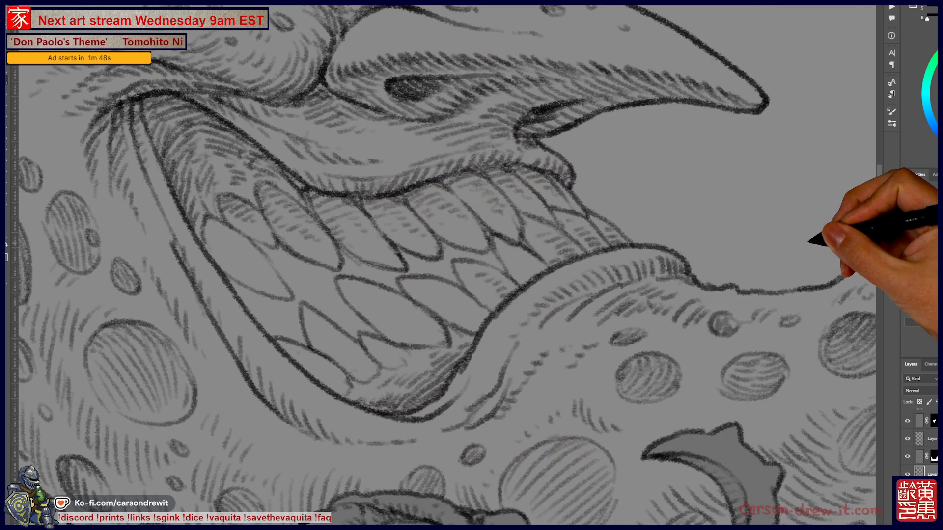
# Step: Finish hatching the moon face, then fit the whole framed page on screen
pyautogui.scroll(5, 442, 265)
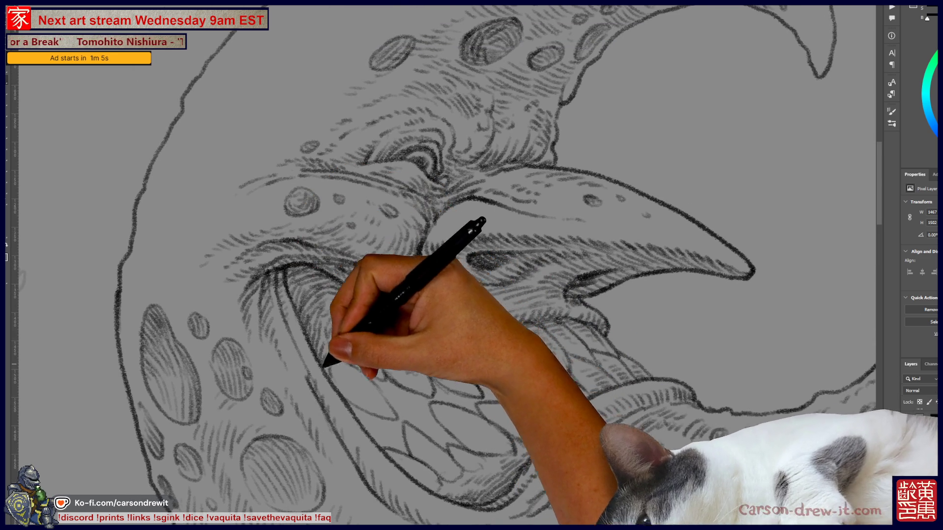
pyautogui.hotkey('ctrl', '0')
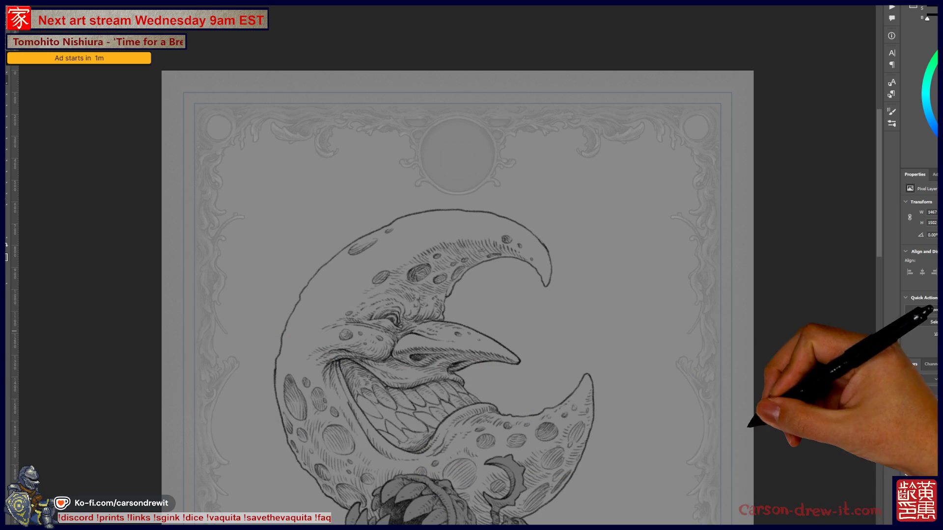
# Step: Zoom into the creature, pan down to the mushrooms, then back up to the moon face
pyautogui.hotkey('ctrl', '+')
pyautogui.hotkey('ctrl', '+')
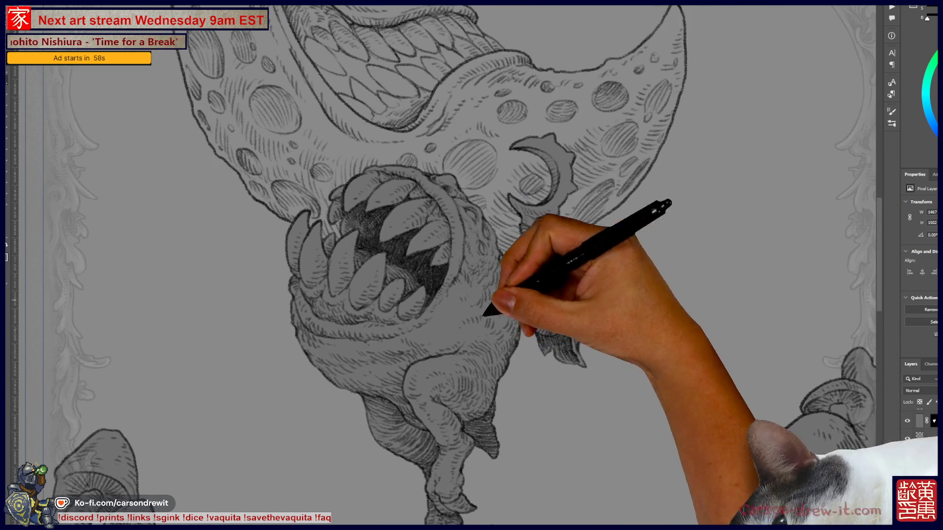
pyautogui.hotkey('ctrl', '+')
pyautogui.moveTo(565, 314); pyautogui.dragTo(533, 307)
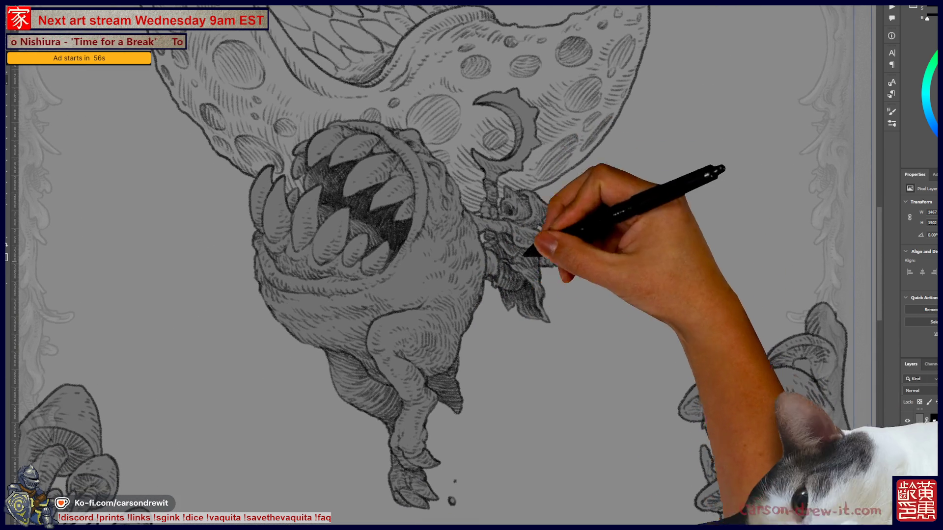
pyautogui.hotkey('ctrl', '-')
pyautogui.hotkey('ctrl', '-')
pyautogui.hotkey('ctrl', '-')
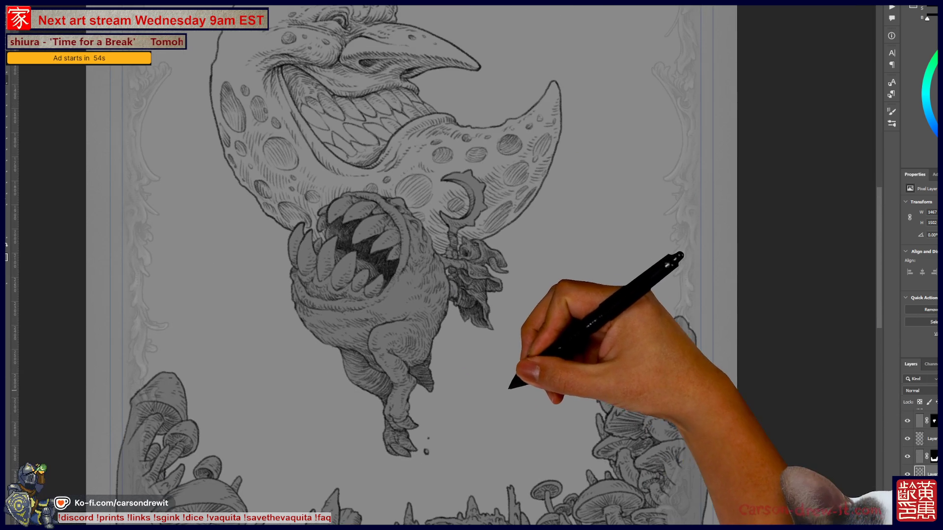
pyautogui.moveTo(511, 454)
pyautogui.mouseDown()
pyautogui.moveTo(537, 396)
pyautogui.moveTo(544, 347)
pyautogui.moveTo(523, 268)
pyautogui.mouseUp()
pyautogui.moveTo(610, 211); pyautogui.dragTo(632, 452)
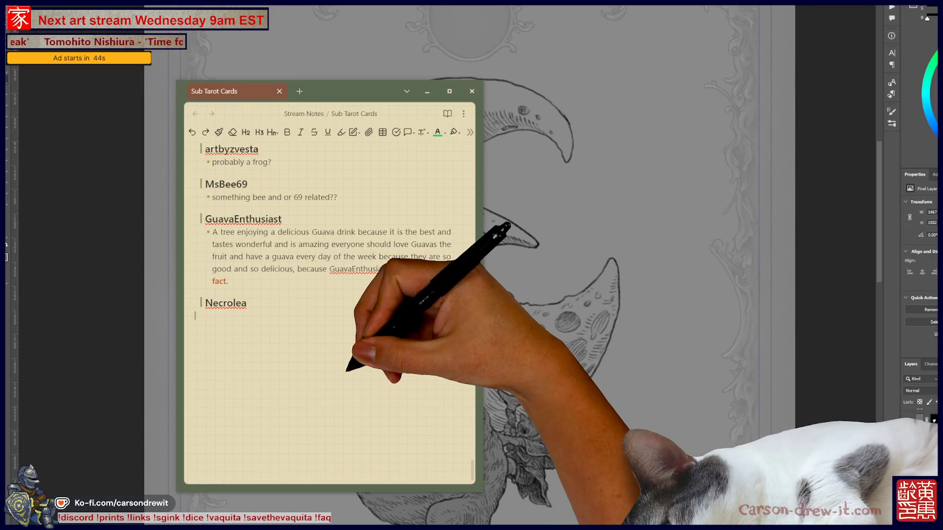
# Step: Scroll up through the Sub Tarot Cards notes to find the Sporesplatta slide
pyautogui.scroll(5, 329, 314)
pyautogui.scroll(5, 329, 314)
pyautogui.scroll(5, 329, 314)
pyautogui.scroll(5, 329, 314)
pyautogui.scroll(5, 329, 314)
pyautogui.scroll(-5, 329, 314)
pyautogui.scroll(2, 329, 315)
pyautogui.scroll(3, 329, 314)
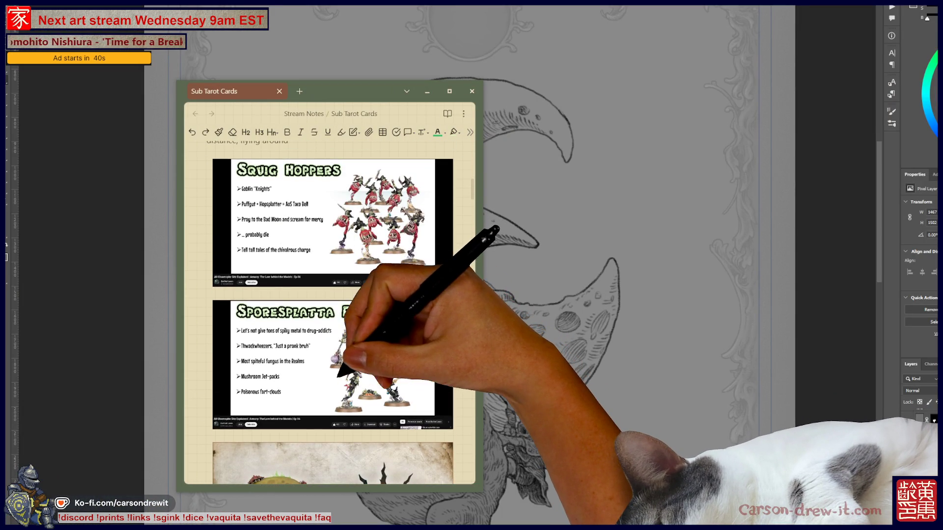
# Step: Select the Sporesplatta slide image, then minimize Obsidian and zoom out on the drawing
pyautogui.click(332, 363)
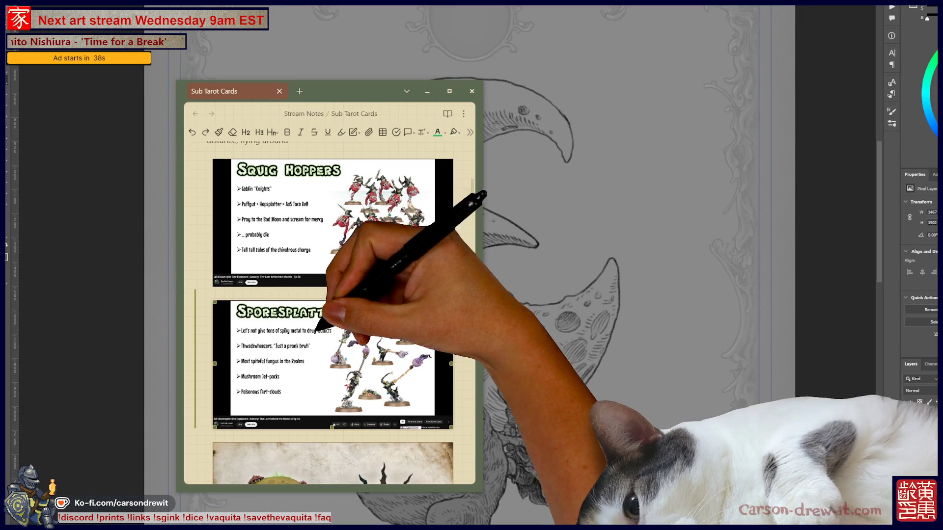
pyautogui.click(400, 91)
pyautogui.click(426, 91)
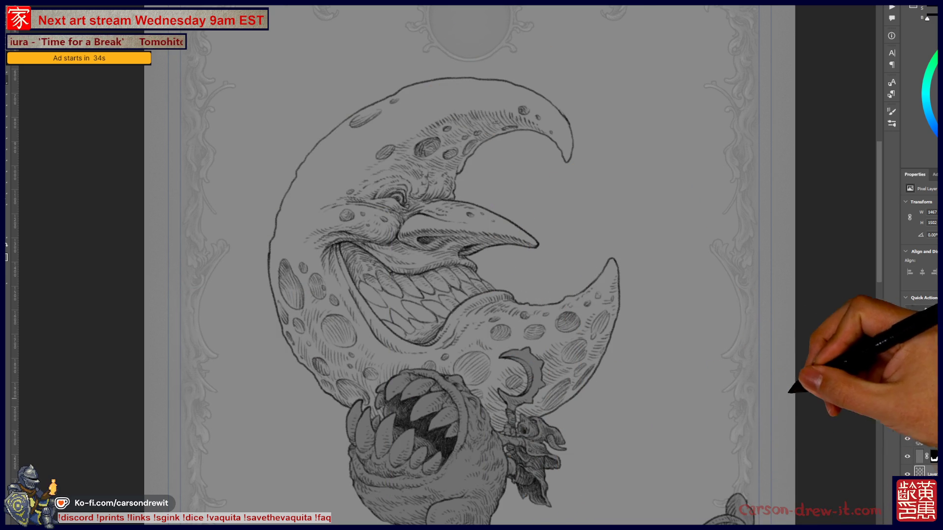
pyautogui.hotkey('ctrl', '-')
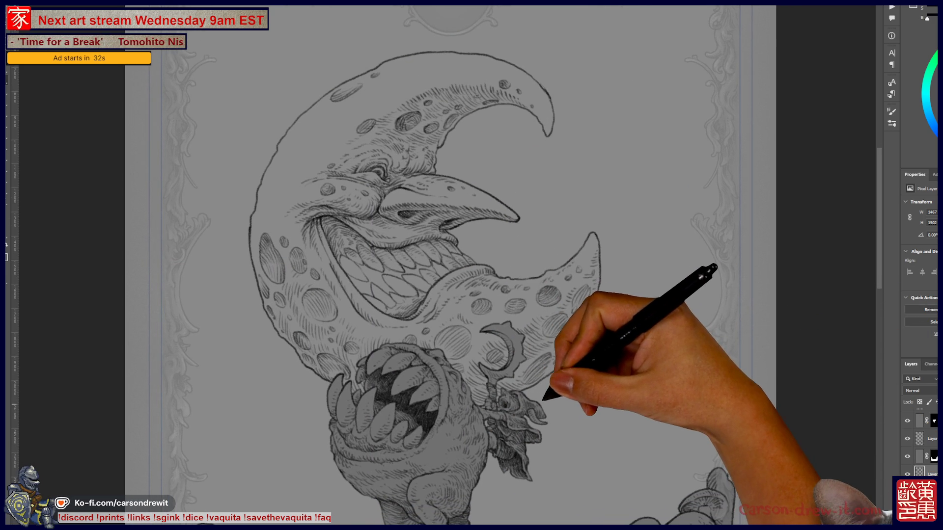
# Step: Zoom in close on the moon face, then pan across its lower-left and upper parts
pyautogui.hotkey('ctrl', '-')
pyautogui.hotkey('ctrl', '+')
pyautogui.hotkey('ctrl', '+')
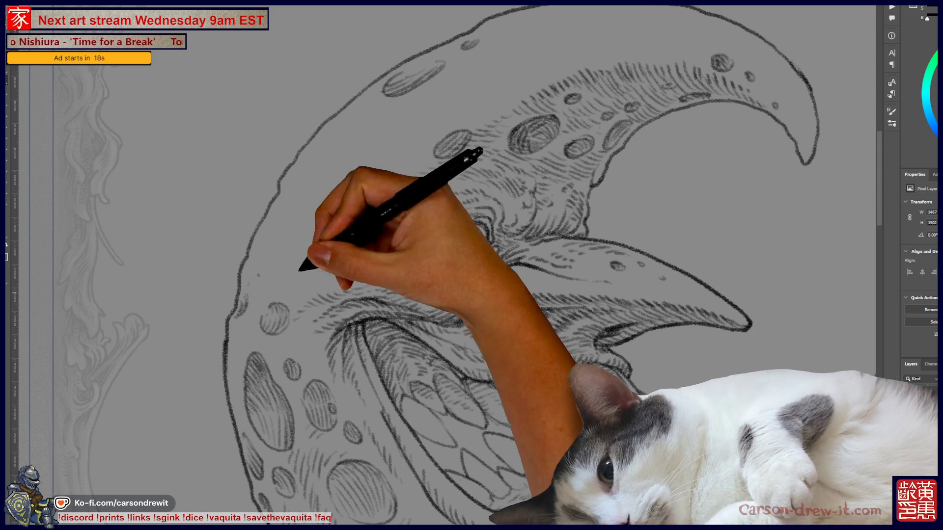
pyautogui.hotkey('ctrl', '0')
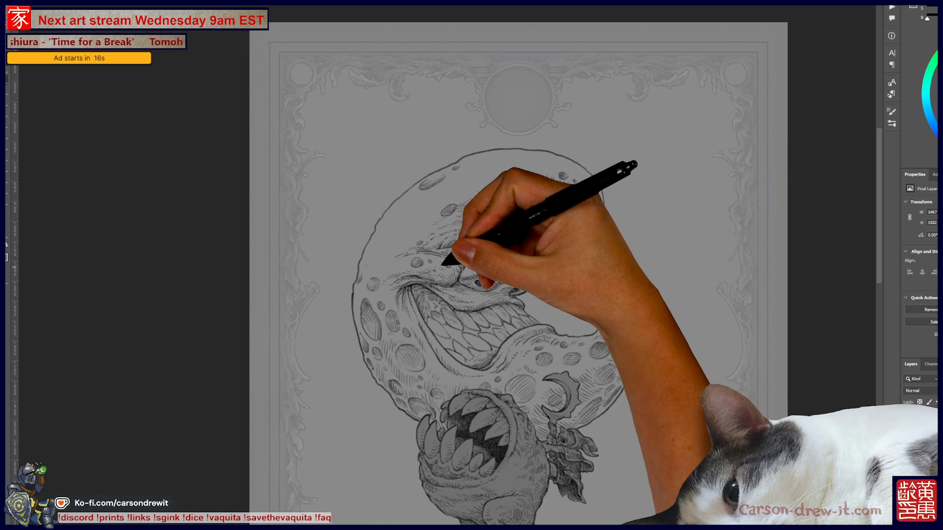
pyautogui.scroll(2, 527, 298)
pyautogui.scroll(2, 527, 298)
pyautogui.scroll(2, 527, 298)
pyautogui.scroll(2, 527, 298)
pyautogui.scroll(-2, 315, 295)
pyautogui.moveTo(280, 290); pyautogui.dragTo(361, 226)
pyautogui.scroll(1, 436, 354)
pyautogui.scroll(2, 400, 295)
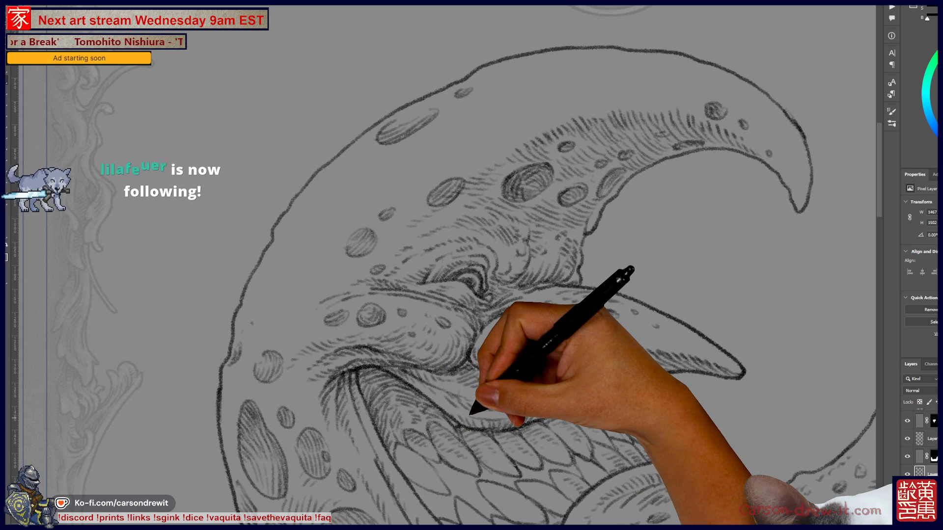
pyautogui.moveTo(491, 245); pyautogui.dragTo(439, 310)
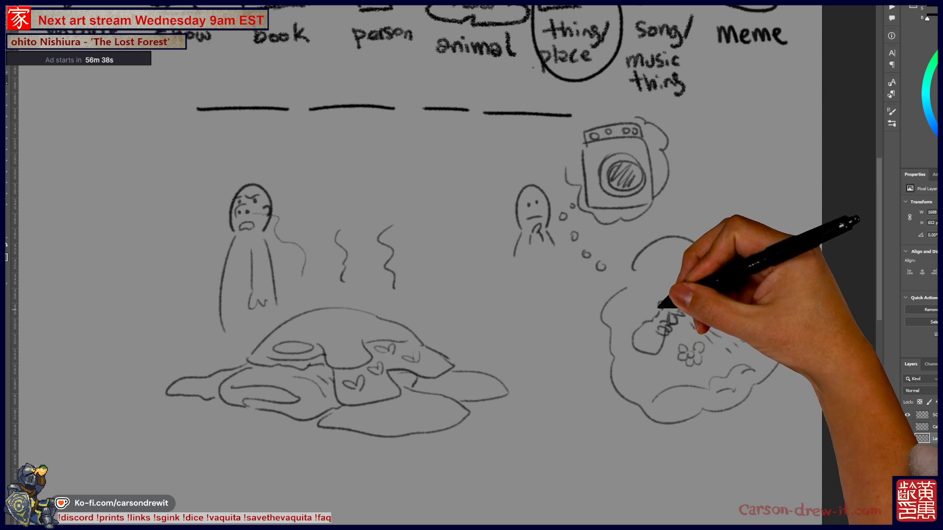
# Step: Draw spray lines beside the bottle inside the thought bubble
pyautogui.moveTo(614, 307); pyautogui.dragTo(654, 315)
pyautogui.scroll(2, 491, 265)
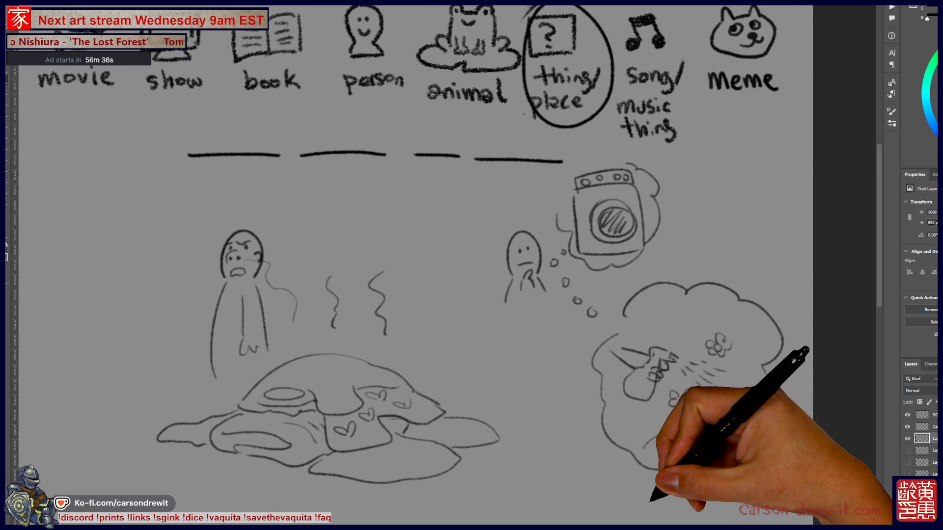
pyautogui.scroll(-2, 471, 265)
pyautogui.scroll(2, 471, 265)
# Step: Recentre the view and circle the first blank line
pyautogui.moveTo(491, 266); pyautogui.dragTo(450, 265)
pyautogui.scroll(-2, 472, 265)
pyautogui.scroll(2, 471, 265)
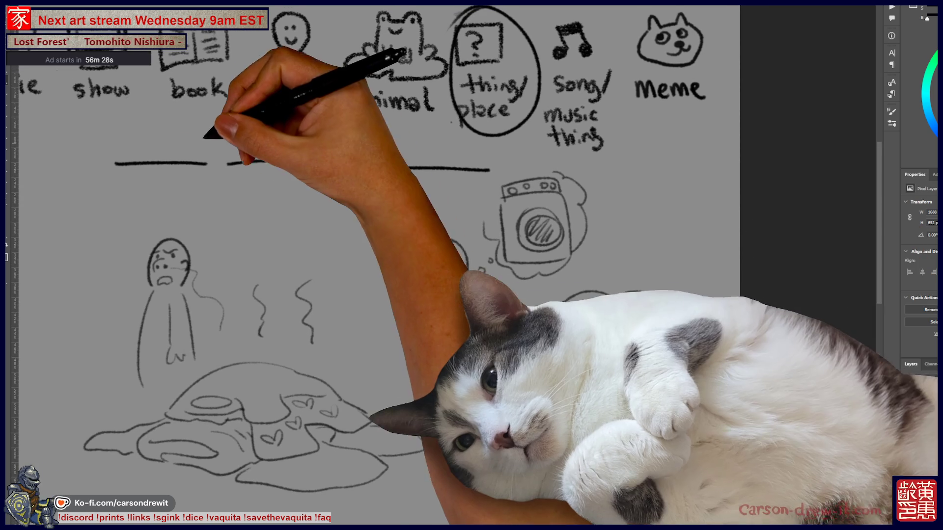
pyautogui.moveTo(211, 129)
pyautogui.mouseDown()
pyautogui.moveTo(193, 182)
pyautogui.moveTo(391, 316)
pyautogui.moveTo(526, 385)
pyautogui.mouseUp()
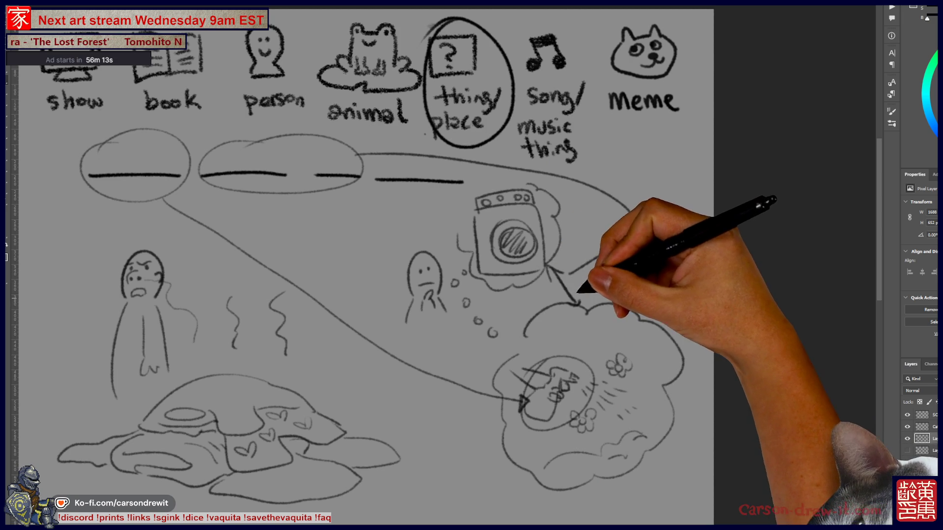
# Step: Undo the stray curve and draw a circled two-way arrow below the washing machine
pyautogui.moveTo(570, 273); pyautogui.dragTo(572, 275)
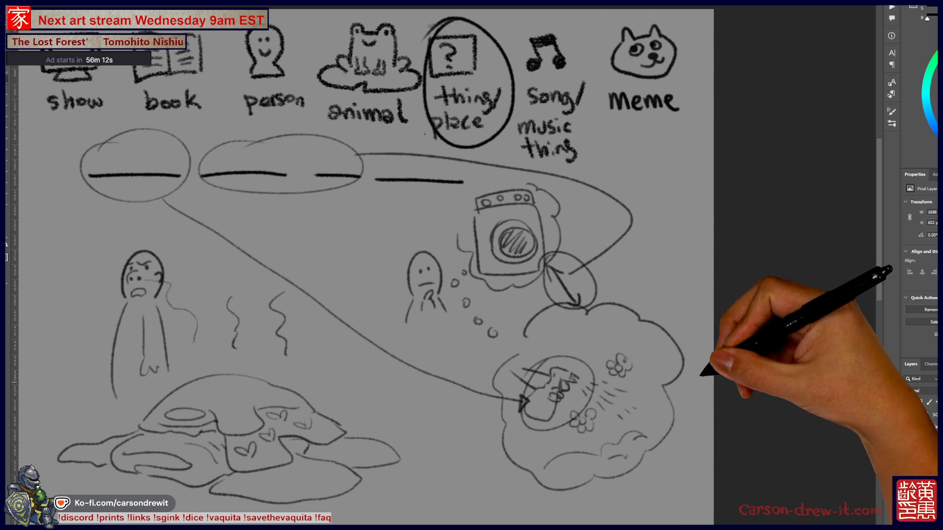
pyautogui.press('ctrl')
pyautogui.hotkey('ctrl', 'z')
pyautogui.hotkey('ctrl', 'z')
pyautogui.moveTo(564, 256); pyautogui.dragTo(607, 302)
pyautogui.moveTo(626, 266); pyautogui.dragTo(612, 233)
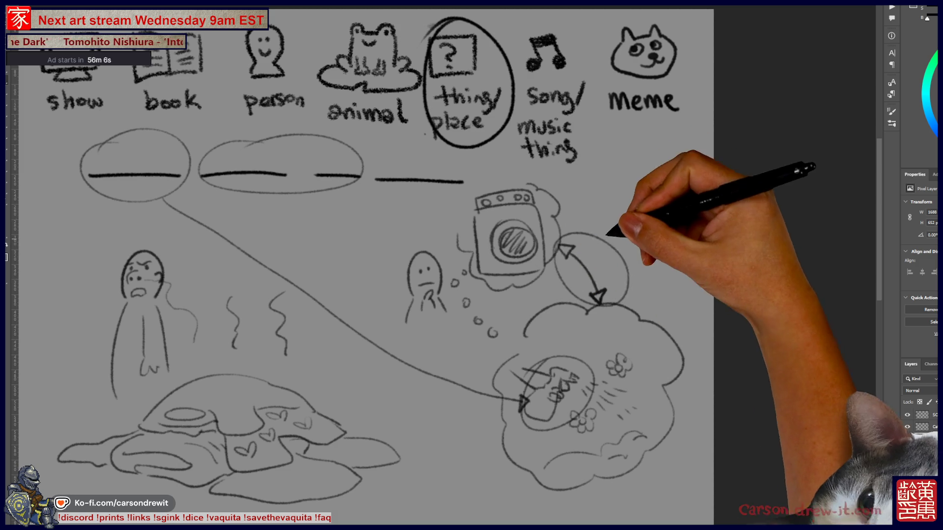
# Step: Link the second blank to the circled arrow, circle the third blank, and arrow it to the washing machine
pyautogui.moveTo(362, 153)
pyautogui.mouseDown()
pyautogui.moveTo(463, 147)
pyautogui.moveTo(620, 228)
pyautogui.mouseUp()
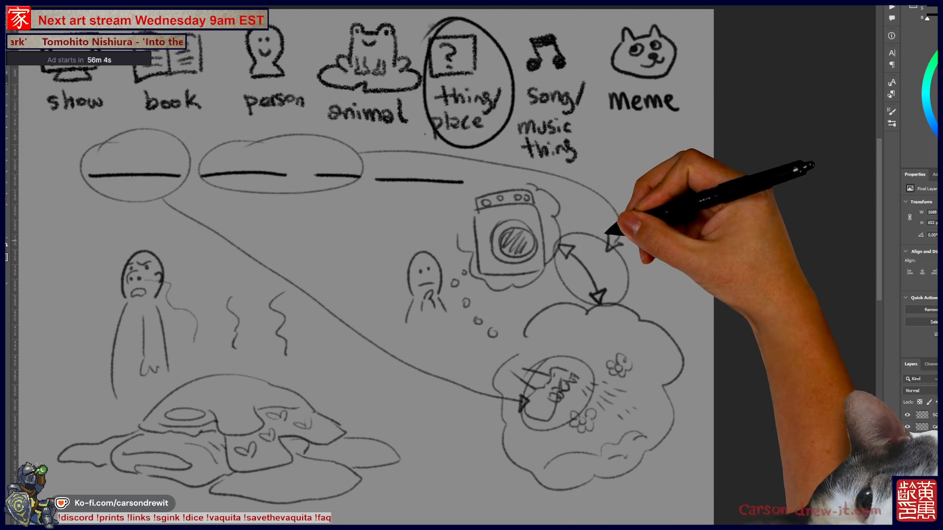
pyautogui.moveTo(407, 156)
pyautogui.mouseDown()
pyautogui.moveTo(310, 399)
pyautogui.moveTo(322, 398)
pyautogui.mouseUp()
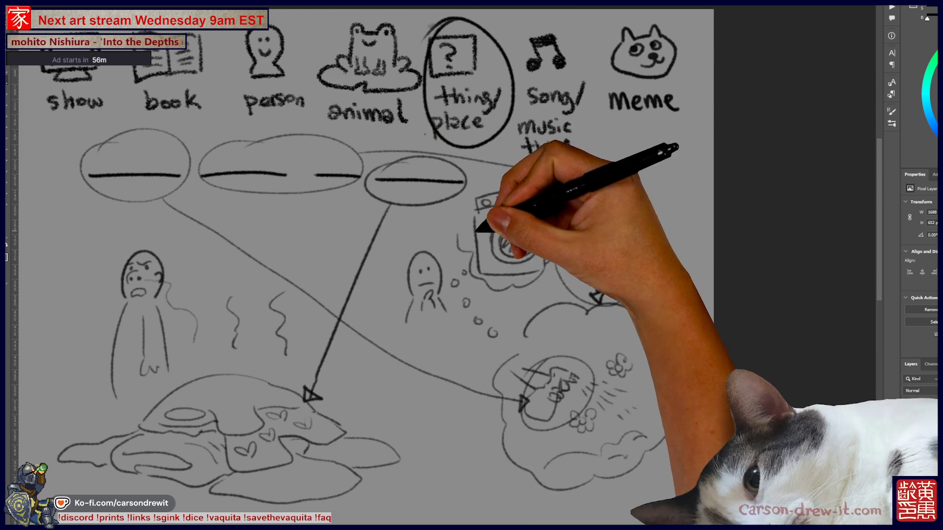
pyautogui.moveTo(446, 201); pyautogui.dragTo(481, 225)
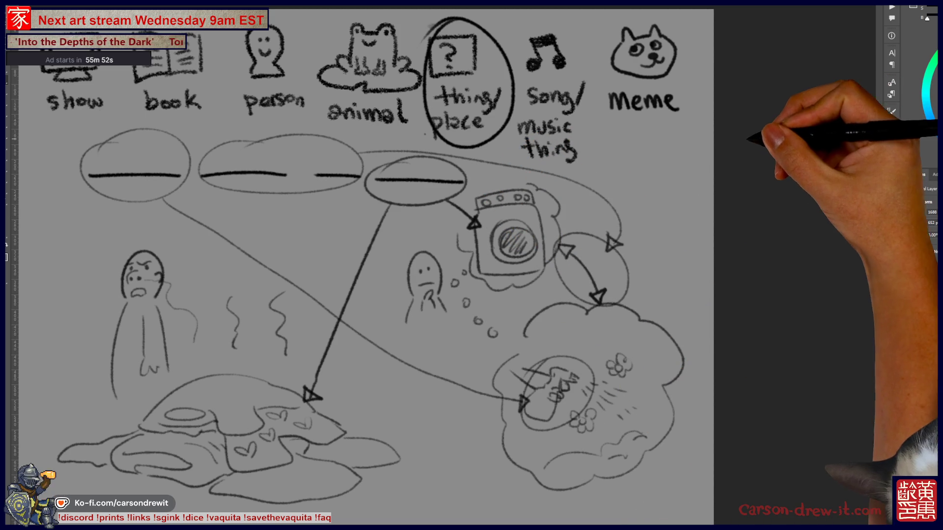
pyautogui.scroll(-5, 472, 265)
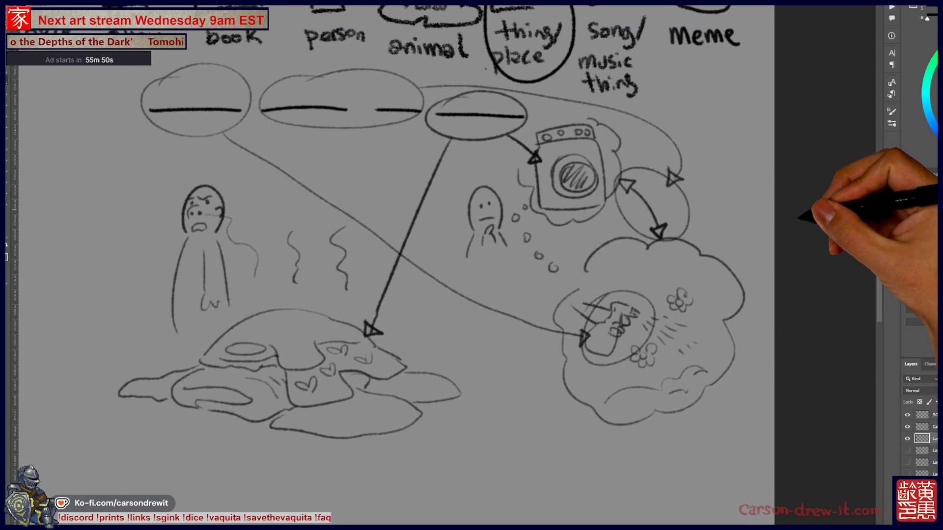
pyautogui.scroll(-2, 408, 266)
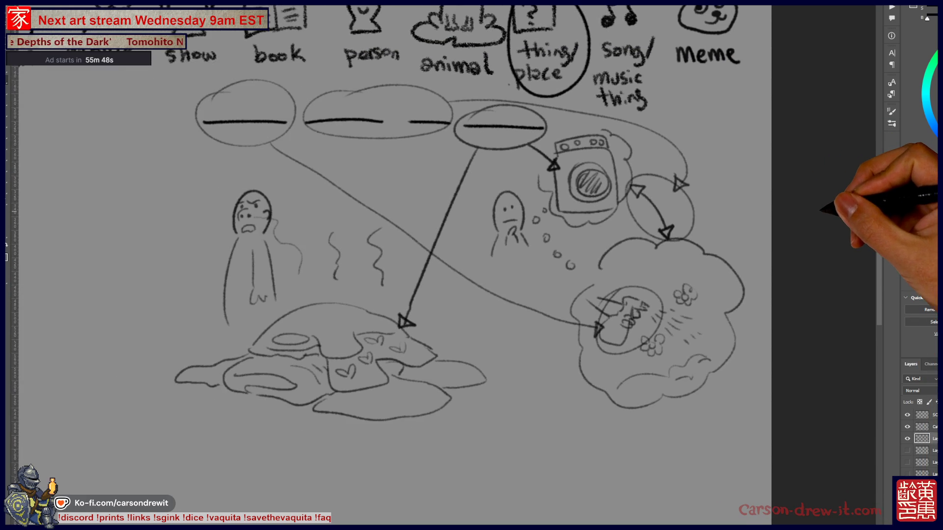
pyautogui.scroll(2, 407, 265)
pyautogui.scroll(1, 472, 265)
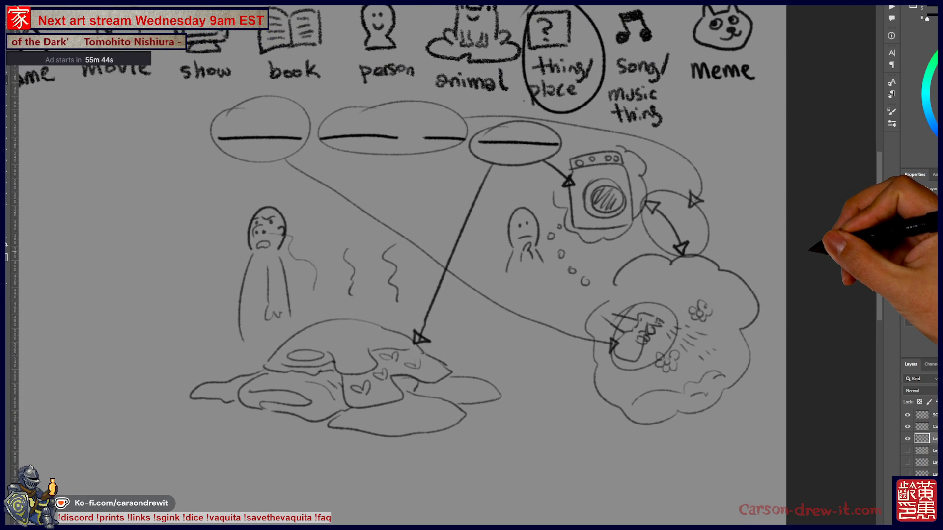
pyautogui.keyDown('ctrl'); pyautogui.click(678, 210); pyautogui.keyUp('ctrl')
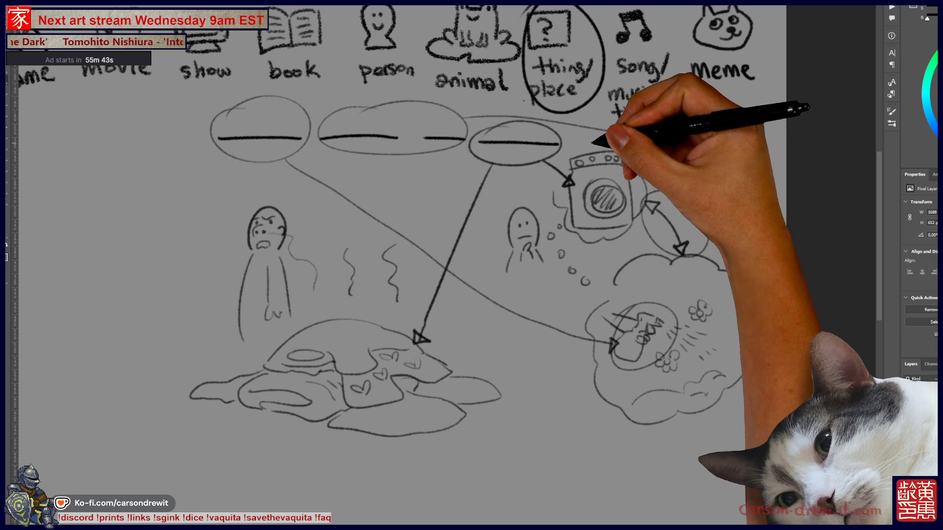
# Step: Add an X mark and a circled check mark near the washing machine, linked by arrowed curves
pyautogui.moveTo(643, 152); pyautogui.dragTo(656, 164)
pyautogui.moveTo(656, 151)
pyautogui.mouseDown()
pyautogui.moveTo(644, 164)
pyautogui.moveTo(648, 150)
pyautogui.moveTo(704, 201)
pyautogui.mouseUp()
pyautogui.moveTo(728, 247); pyautogui.dragTo(736, 253)
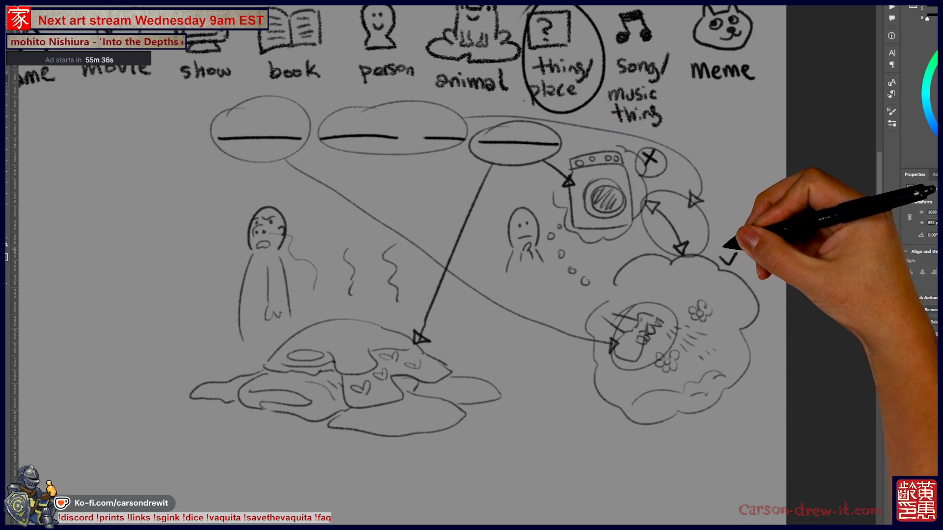
pyautogui.moveTo(700, 174); pyautogui.dragTo(739, 233)
pyautogui.moveTo(681, 156); pyautogui.dragTo(668, 162)
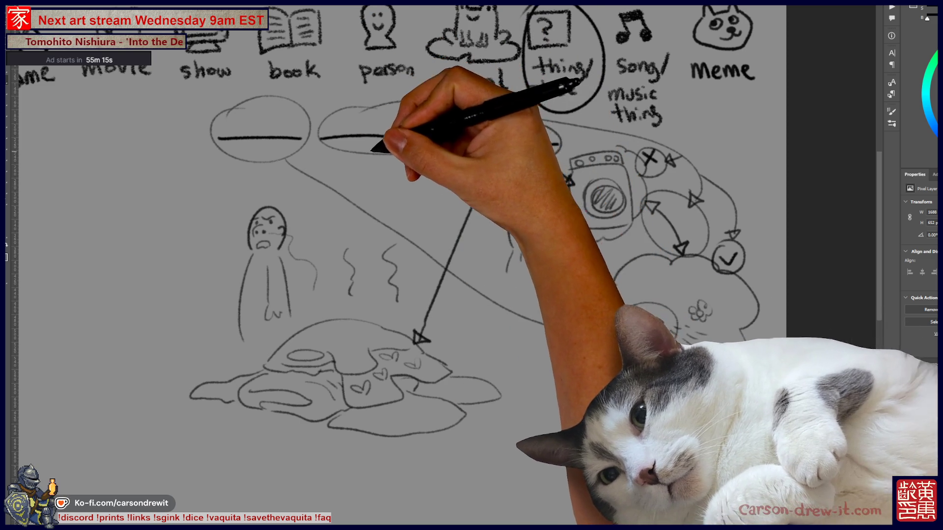
# Step: Circle the middle dash, then hide the sketch layer to leave only the category words
pyautogui.moveTo(344, 100); pyautogui.dragTo(408, 118)
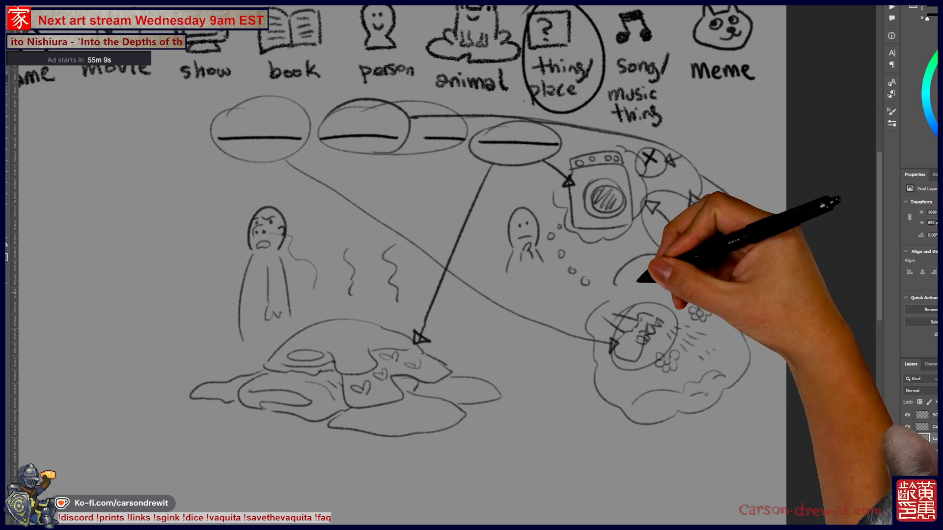
pyautogui.moveTo(609, 410); pyautogui.dragTo(594, 368)
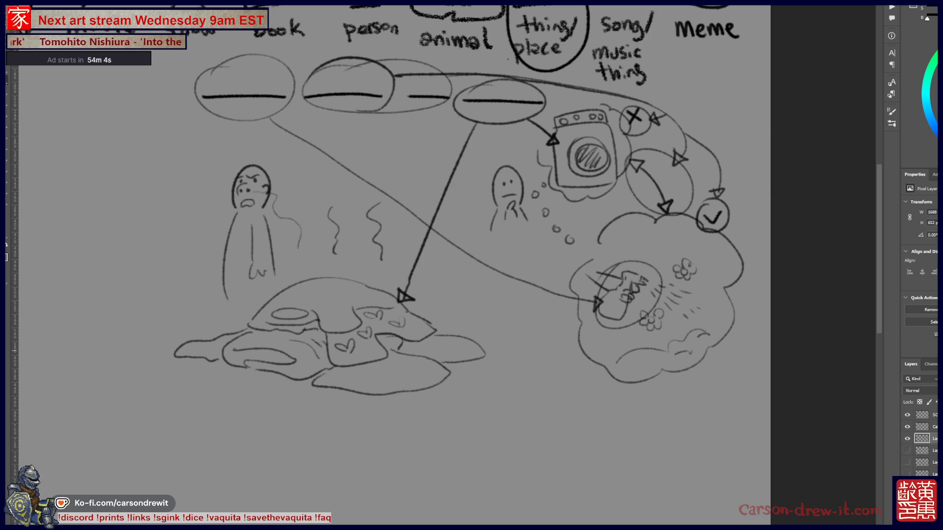
pyautogui.click(907, 439)
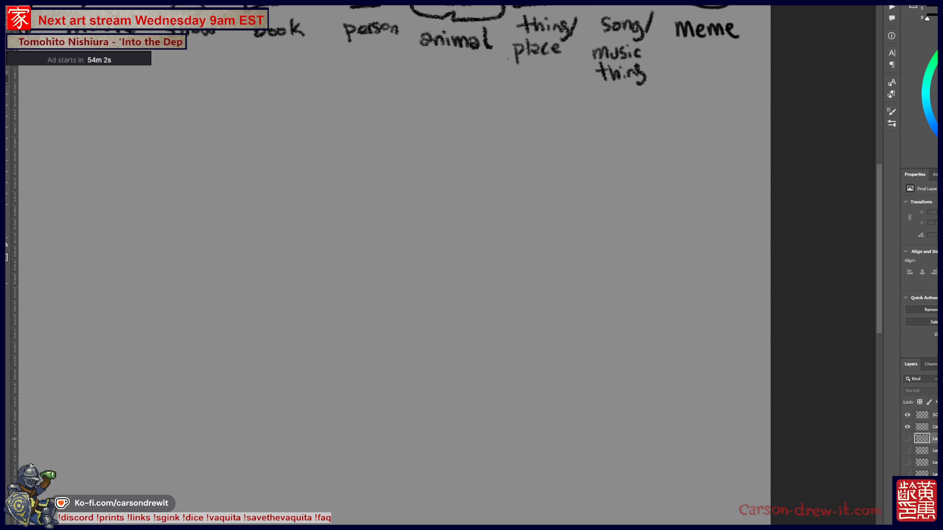
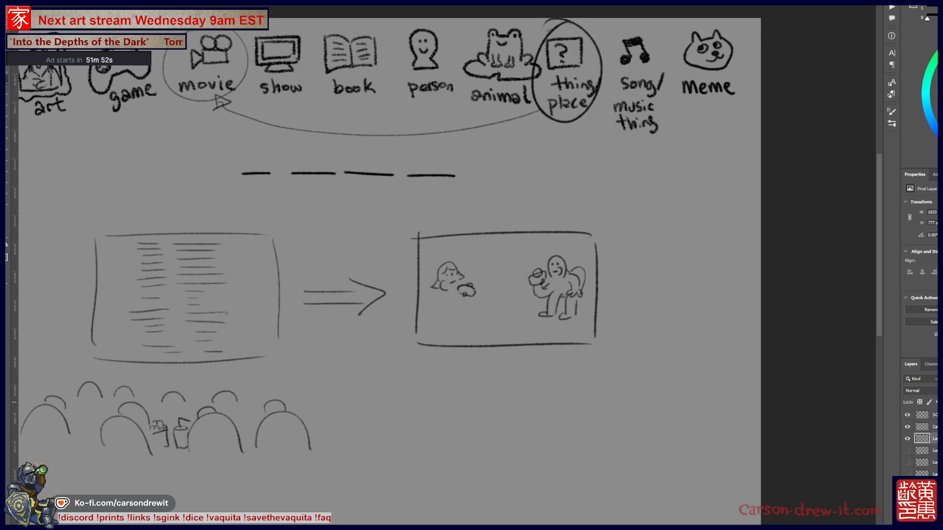
# Step: Turn the old clue sketch layer's visibility off and back on
pyautogui.click(907, 439)
pyautogui.click(908, 438)
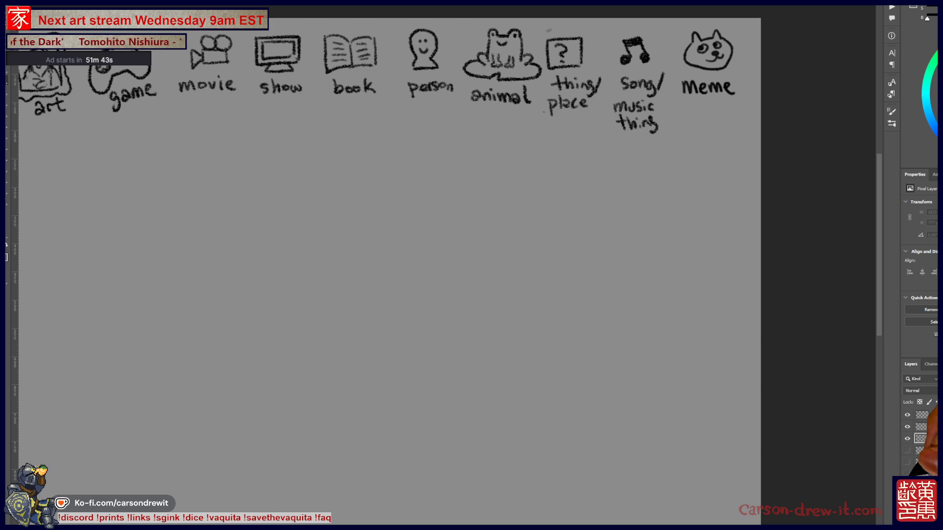
# Step: Circle the game and thing/place categories and draw blank lines below the icon row
pyautogui.moveTo(442, 245)
pyautogui.mouseDown()
pyautogui.moveTo(505, 281)
pyautogui.moveTo(505, 365)
pyautogui.mouseUp()
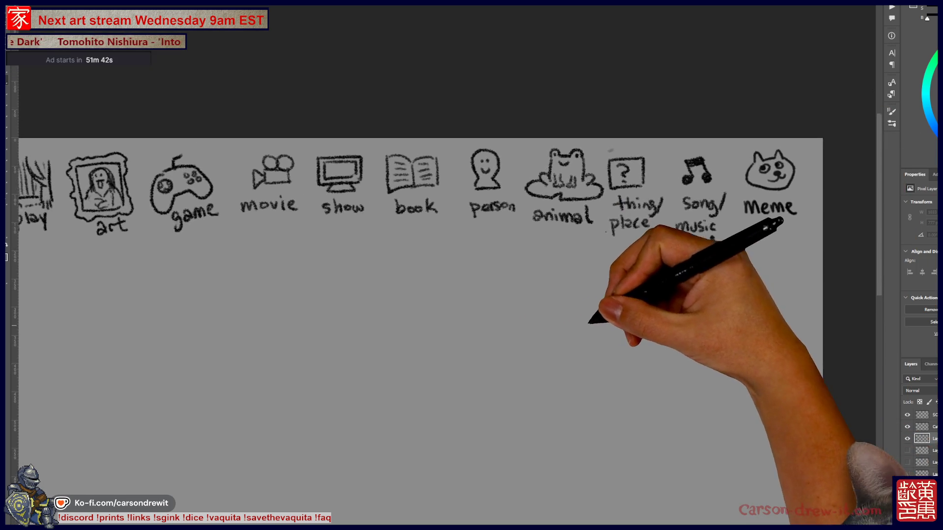
pyautogui.moveTo(687, 235); pyautogui.dragTo(723, 246)
pyautogui.moveTo(491, 226); pyautogui.dragTo(549, 238)
pyautogui.moveTo(685, 149)
pyautogui.mouseDown()
pyautogui.moveTo(697, 157)
pyautogui.moveTo(688, 156)
pyautogui.mouseUp()
pyautogui.hotkey('ctrl', 'z')
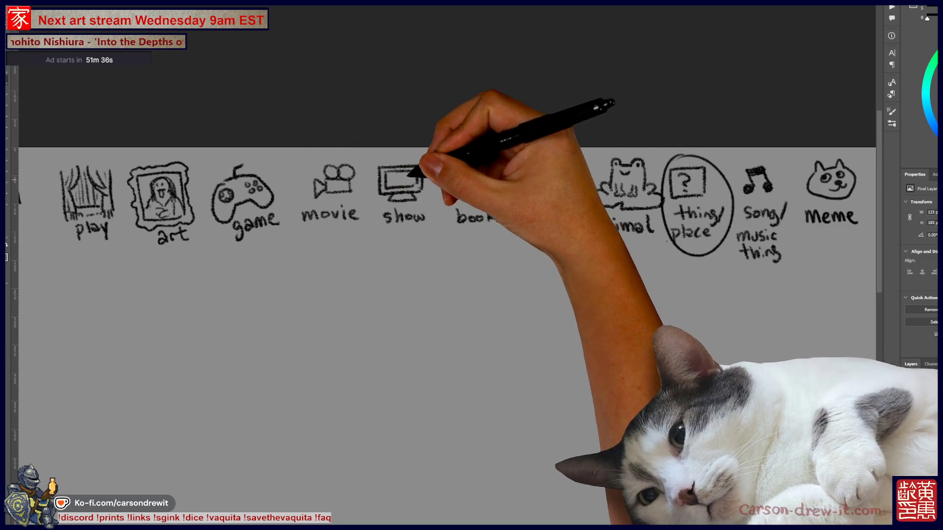
pyautogui.moveTo(230, 156); pyautogui.dragTo(246, 153)
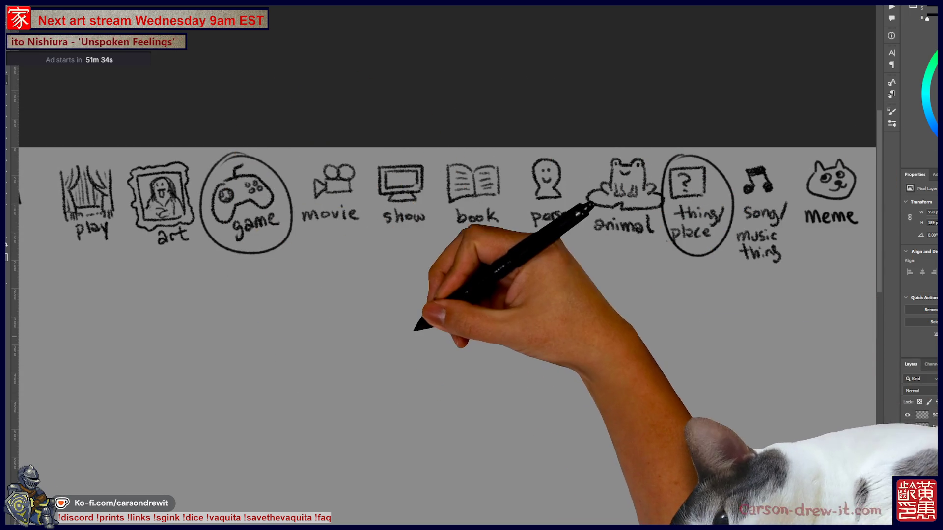
pyautogui.moveTo(415, 335); pyautogui.dragTo(387, 319)
pyautogui.moveTo(341, 251); pyautogui.dragTo(553, 256)
# Step: Sketch a spiky-haired man in sunglasses with neck, shoulders, arm and torso
pyautogui.scroll(-3, 560, 260)
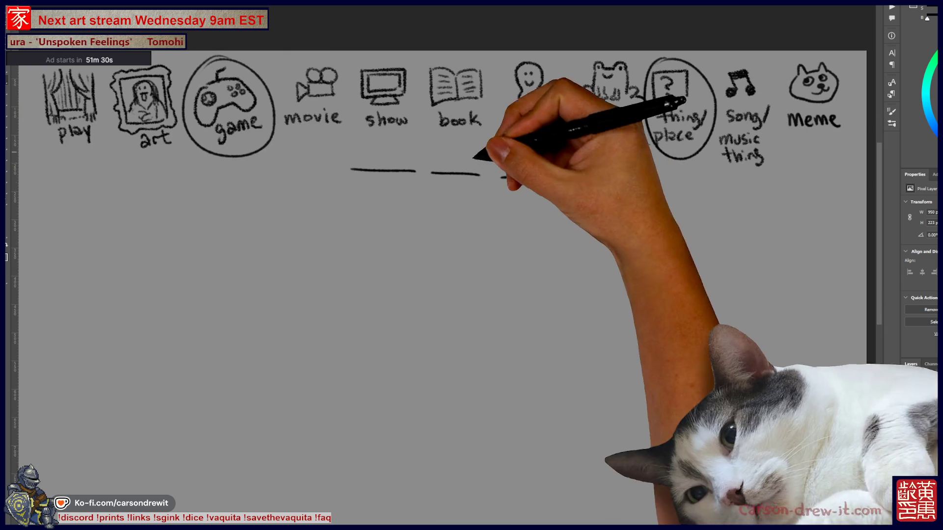
pyautogui.moveTo(548, 285); pyautogui.dragTo(596, 290)
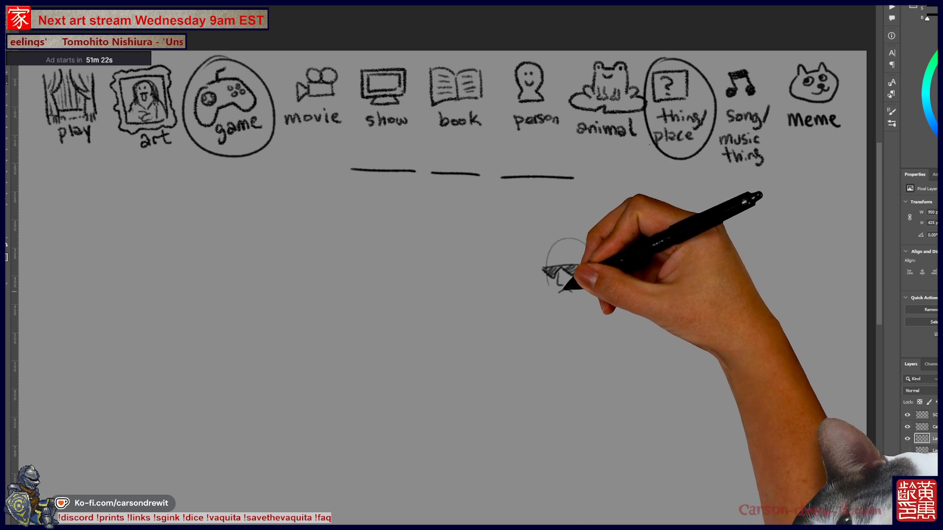
pyautogui.moveTo(559, 294)
pyautogui.mouseDown()
pyautogui.moveTo(554, 312)
pyautogui.moveTo(585, 297)
pyautogui.moveTo(578, 292)
pyautogui.moveTo(587, 297)
pyautogui.mouseUp()
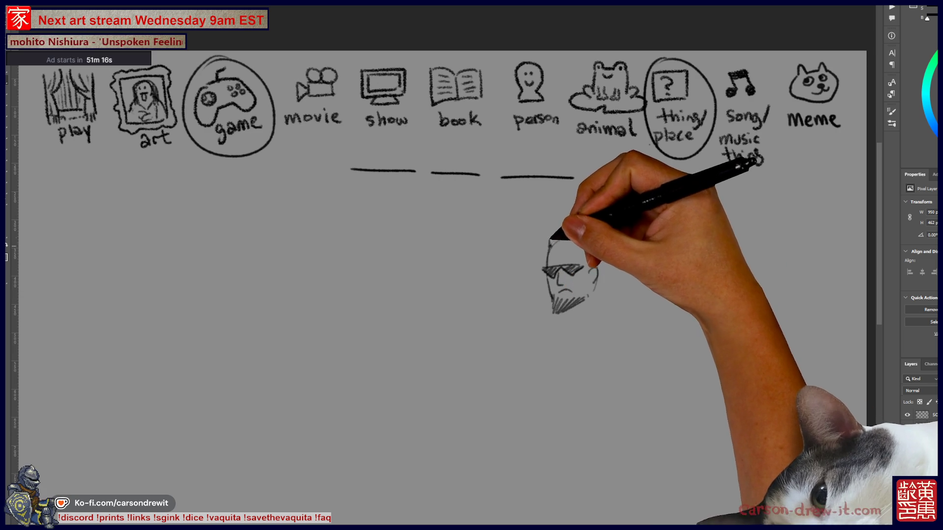
pyautogui.moveTo(549, 244)
pyautogui.mouseDown()
pyautogui.moveTo(584, 242)
pyautogui.moveTo(593, 248)
pyautogui.moveTo(586, 260)
pyautogui.mouseUp()
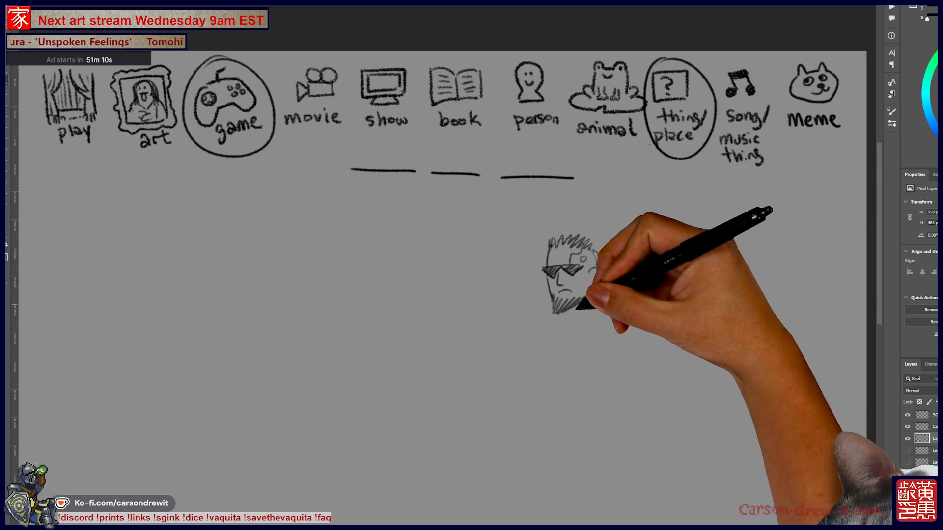
pyautogui.moveTo(601, 318)
pyautogui.mouseDown()
pyautogui.moveTo(557, 330)
pyautogui.moveTo(565, 346)
pyautogui.mouseUp()
pyautogui.moveTo(545, 309); pyautogui.dragTo(535, 347)
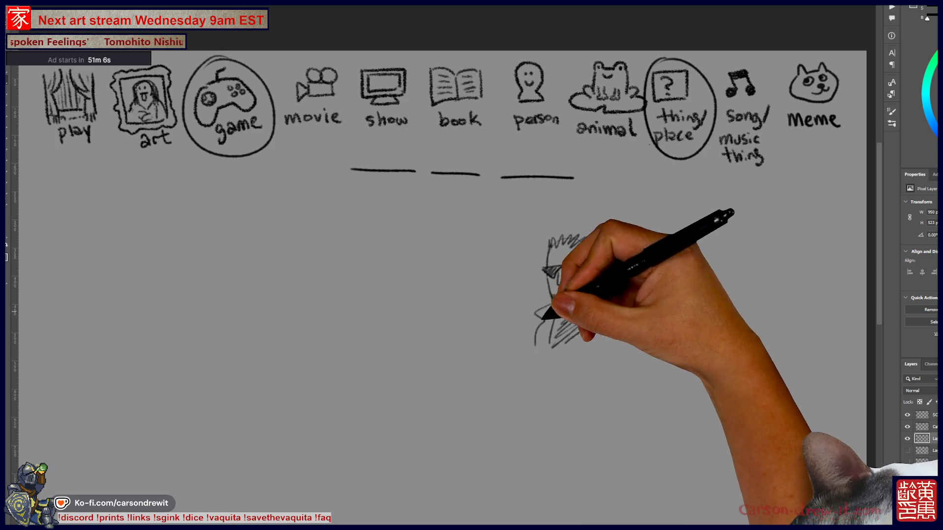
pyautogui.moveTo(609, 314)
pyautogui.mouseDown()
pyautogui.moveTo(623, 344)
pyautogui.moveTo(619, 378)
pyautogui.mouseUp()
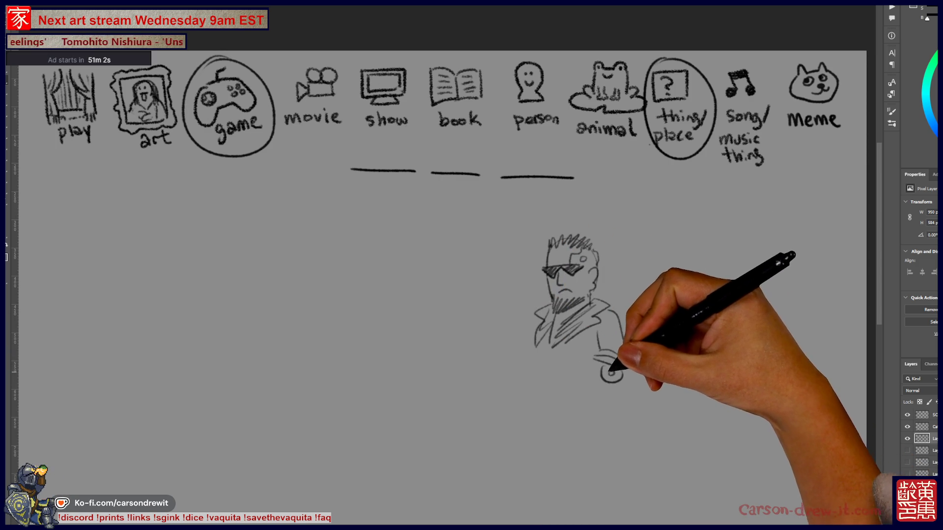
pyautogui.moveTo(552, 380)
pyautogui.mouseDown()
pyautogui.moveTo(601, 364)
pyautogui.moveTo(569, 396)
pyautogui.moveTo(539, 391)
pyautogui.moveTo(527, 406)
pyautogui.moveTo(536, 393)
pyautogui.moveTo(554, 400)
pyautogui.moveTo(543, 395)
pyautogui.moveTo(572, 391)
pyautogui.moveTo(565, 362)
pyautogui.moveTo(579, 378)
pyautogui.mouseUp()
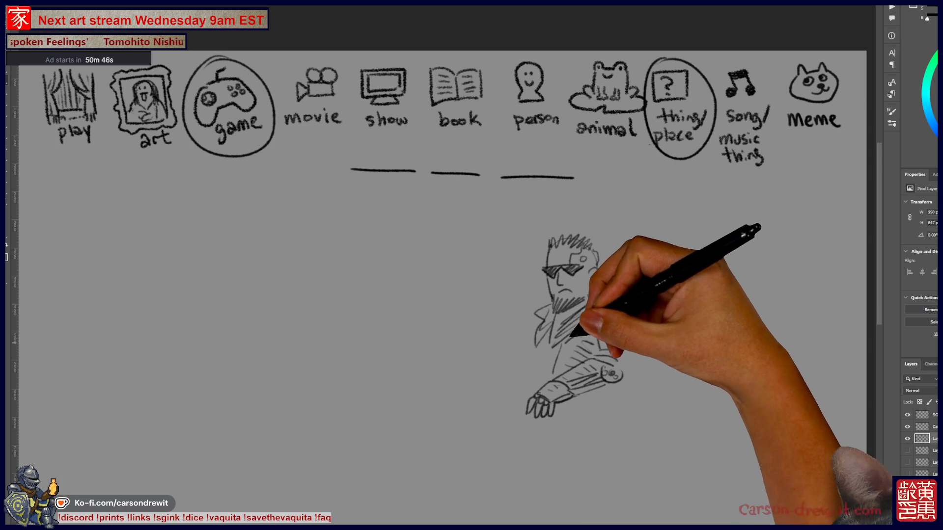
pyautogui.moveTo(544, 269); pyautogui.dragTo(580, 268)
pyautogui.moveTo(521, 364)
pyautogui.mouseDown()
pyautogui.moveTo(515, 383)
pyautogui.moveTo(580, 427)
pyautogui.moveTo(573, 399)
pyautogui.mouseUp()
pyautogui.moveTo(623, 366)
pyautogui.mouseDown()
pyautogui.moveTo(603, 430)
pyautogui.moveTo(688, 418)
pyautogui.mouseUp()
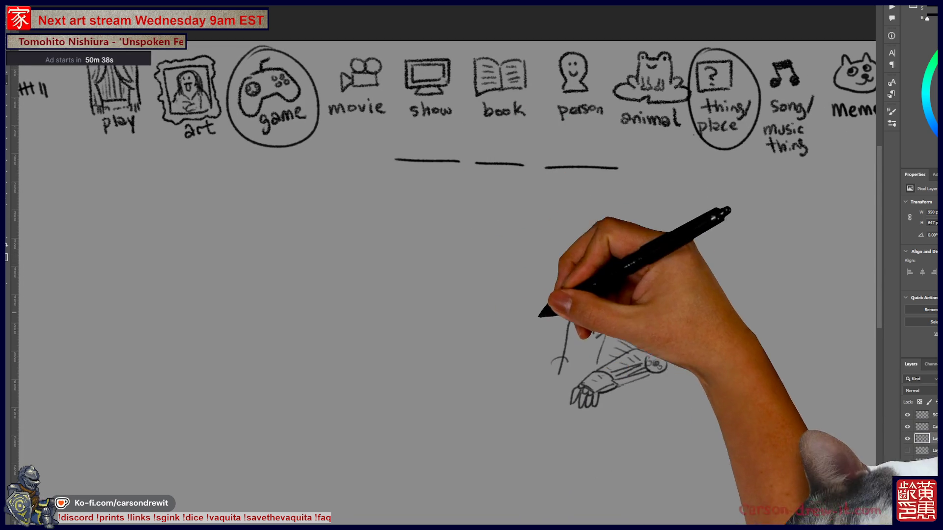
pyautogui.moveTo(507, 280); pyautogui.dragTo(583, 392)
# Step: Circle the first blank line and draw the ghost's eyes, brows, mouth and wavy body
pyautogui.moveTo(521, 152); pyautogui.dragTo(516, 184)
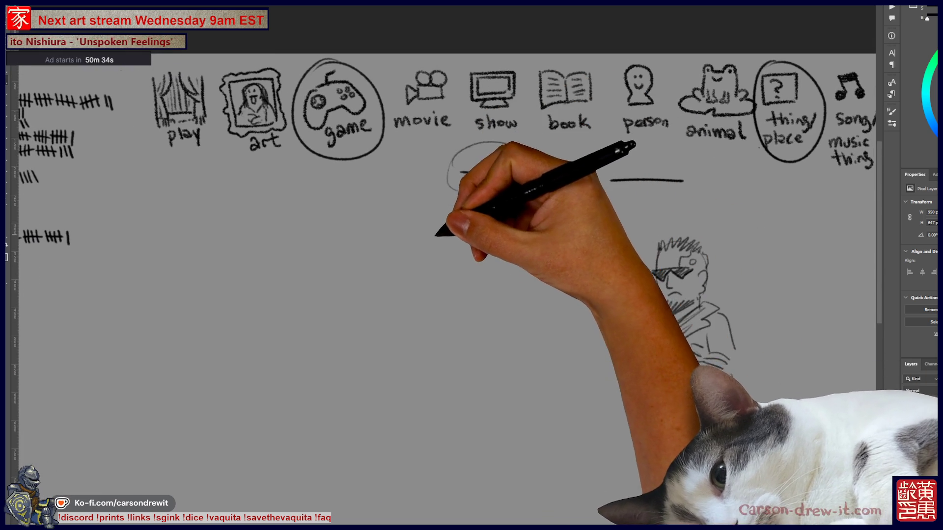
pyautogui.moveTo(359, 239)
pyautogui.mouseDown()
pyautogui.moveTo(394, 237)
pyautogui.moveTo(356, 242)
pyautogui.moveTo(373, 227)
pyautogui.mouseUp()
pyautogui.moveTo(391, 231); pyautogui.dragTo(399, 225)
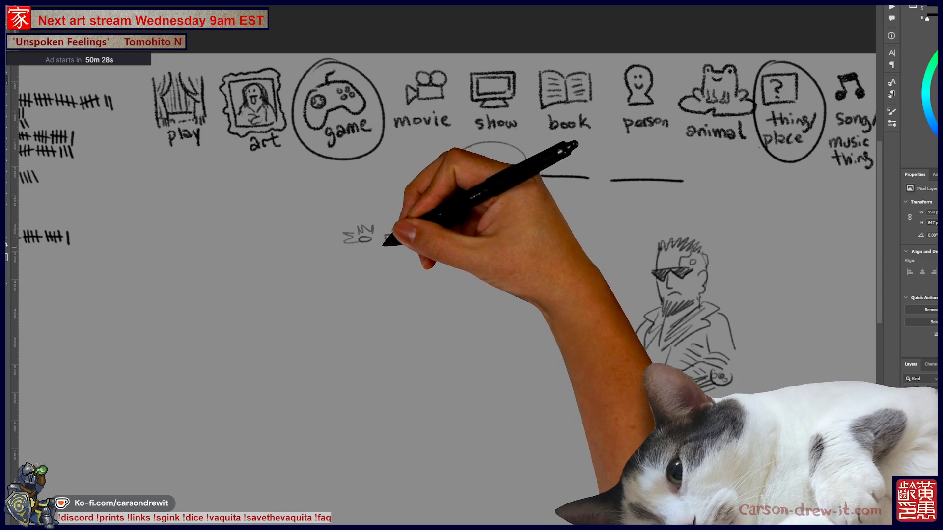
pyautogui.moveTo(369, 261)
pyautogui.mouseDown()
pyautogui.moveTo(388, 257)
pyautogui.moveTo(344, 302)
pyautogui.moveTo(422, 281)
pyautogui.mouseUp()
pyautogui.moveTo(436, 235)
pyautogui.mouseDown()
pyautogui.moveTo(445, 222)
pyautogui.moveTo(427, 281)
pyautogui.moveTo(466, 261)
pyautogui.moveTo(444, 284)
pyautogui.moveTo(493, 302)
pyautogui.moveTo(496, 277)
pyautogui.mouseUp()
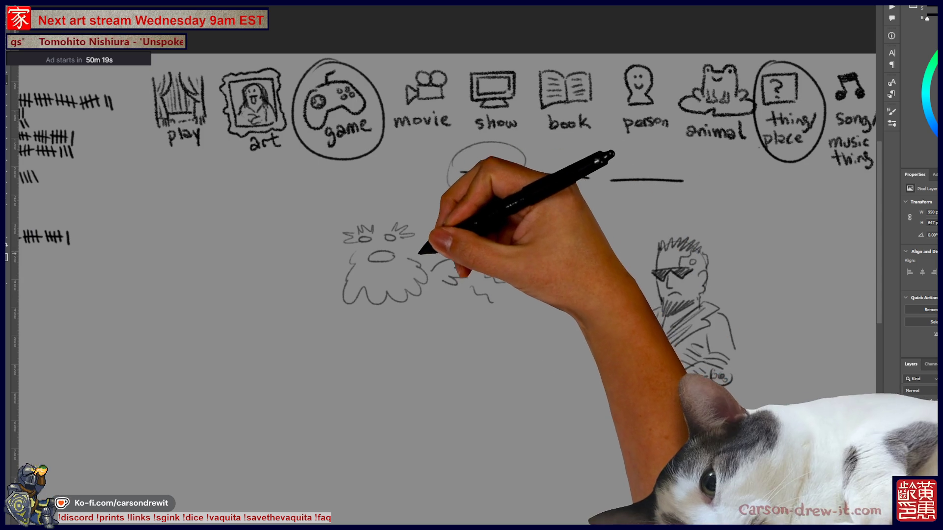
pyautogui.moveTo(423, 260); pyautogui.dragTo(423, 231)
pyautogui.moveTo(366, 217); pyautogui.dragTo(309, 294)
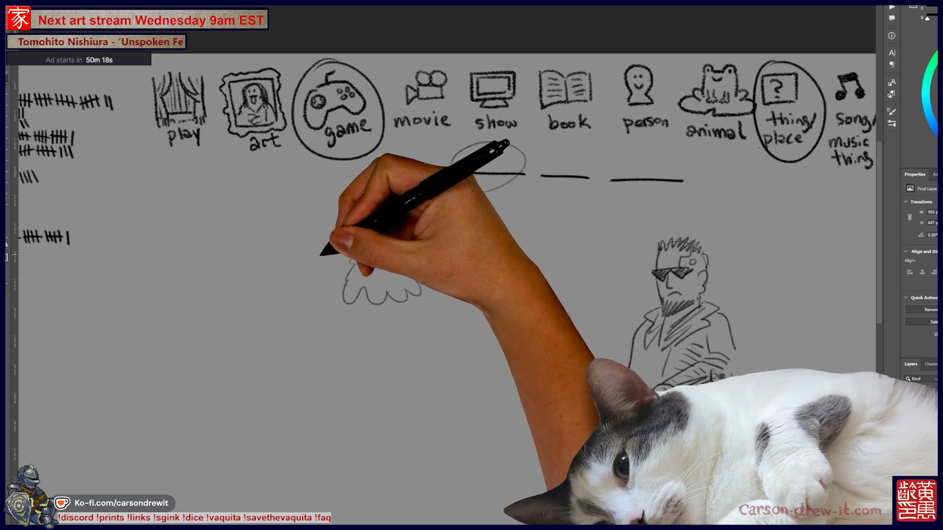
# Step: Connect the speech bubble to the ghost and add squiggles beside its wing
pyautogui.moveTo(491, 142); pyautogui.dragTo(488, 143)
pyautogui.moveTo(470, 195); pyautogui.dragTo(435, 237)
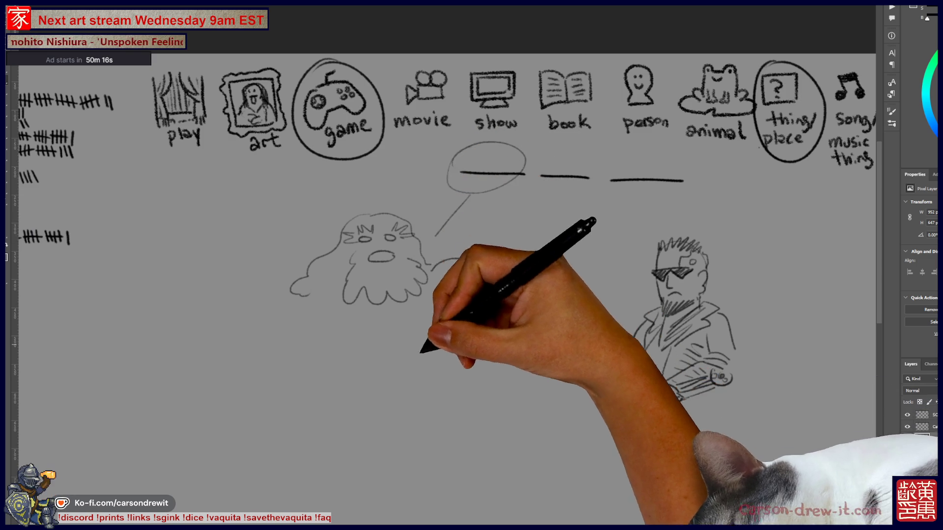
pyautogui.scroll(-1, 449, 250)
pyautogui.scroll(-1, 447, 204)
pyautogui.moveTo(499, 216); pyautogui.dragTo(516, 218)
pyautogui.scroll(-1, 421, 339)
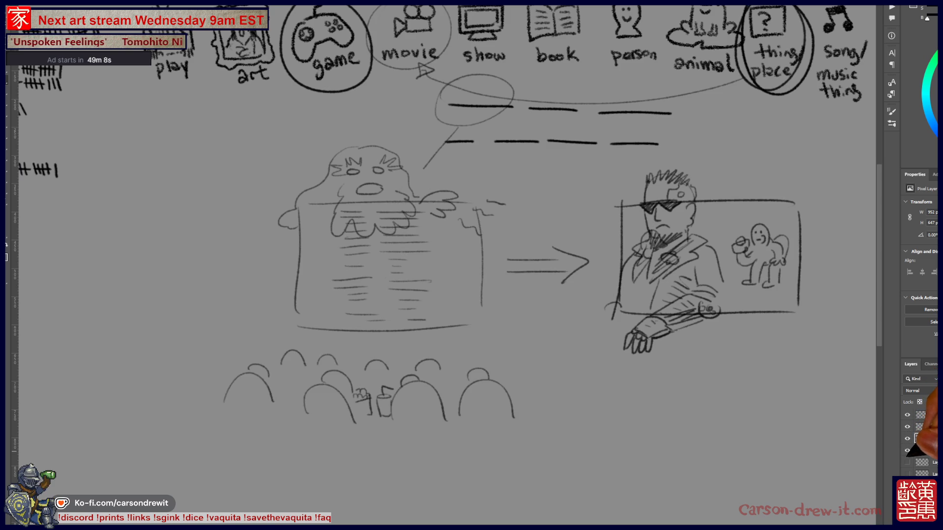
# Step: Hide the first sketch layer with its eye icon in the Layers panel
pyautogui.click(907, 439)
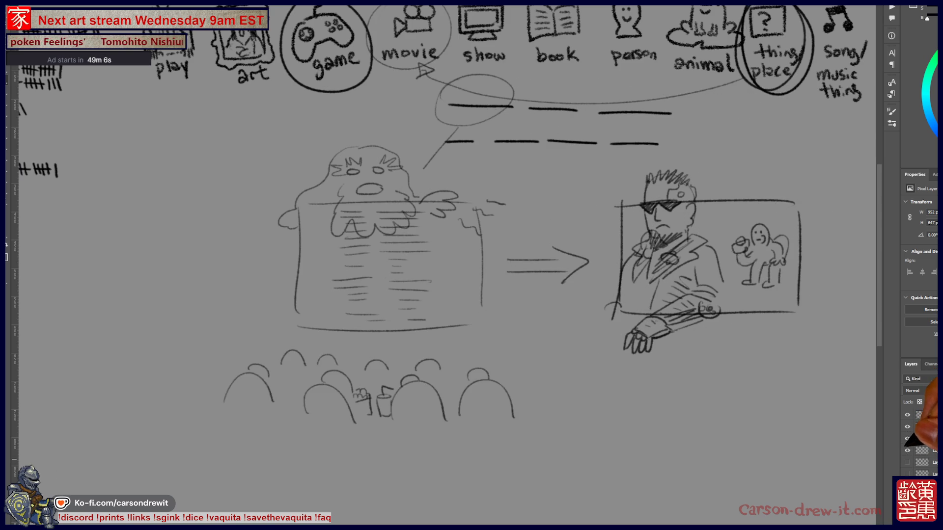
# Step: Hide the remaining two sketch layers and add a tally mark to two players' scores
pyautogui.click(907, 451)
pyautogui.click(907, 462)
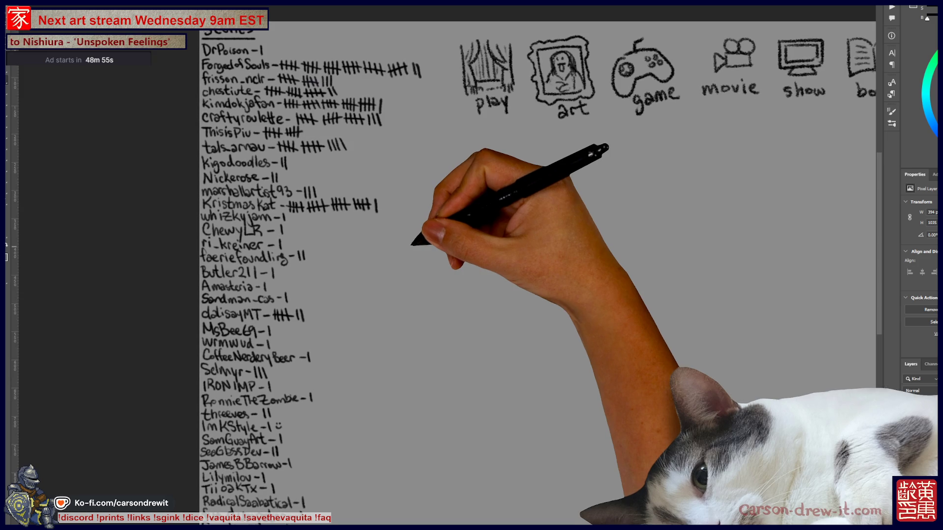
pyautogui.scroll(-1, 535, 275)
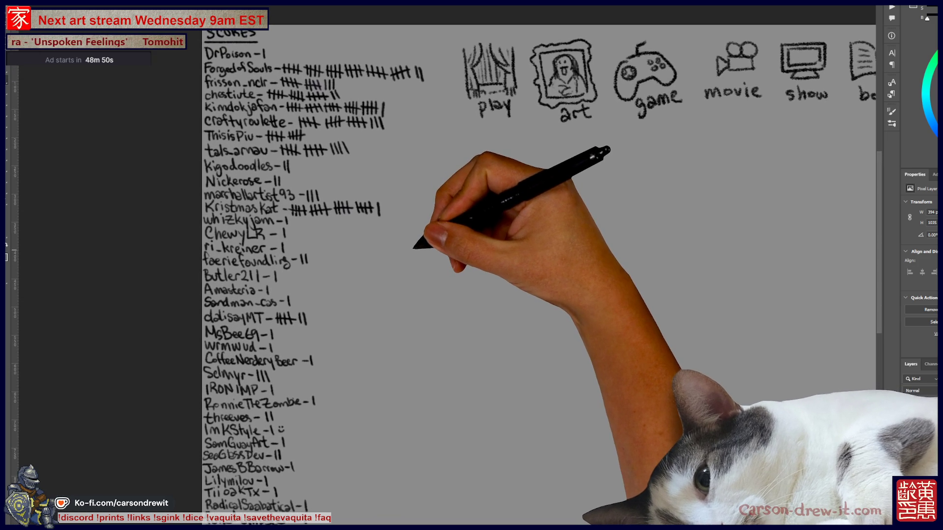
pyautogui.scroll(-3, 538, 270)
pyautogui.scroll(3, 537, 265)
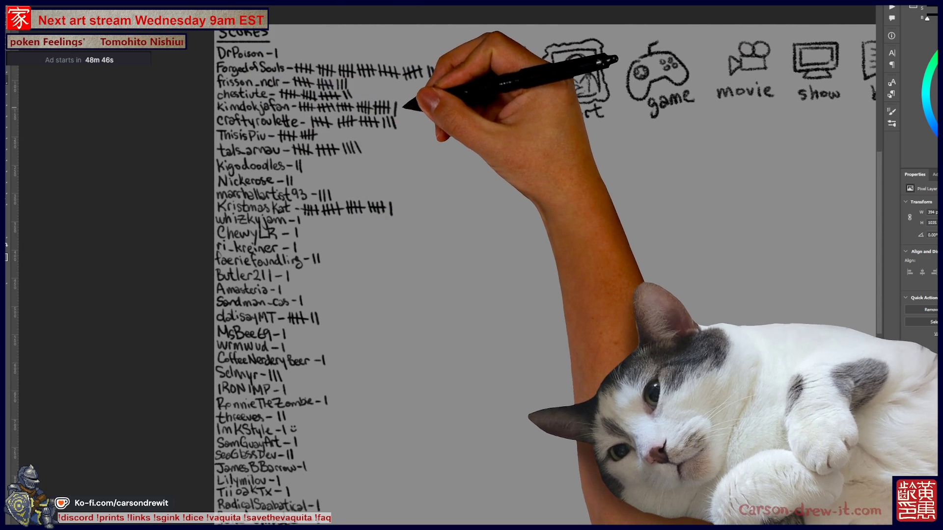
pyautogui.moveTo(401, 100); pyautogui.dragTo(399, 116)
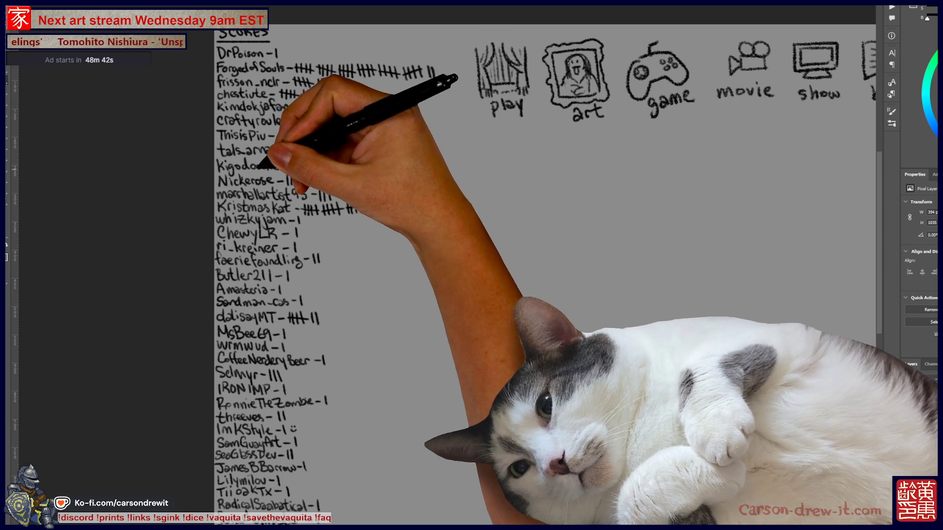
pyautogui.moveTo(396, 202); pyautogui.dragTo(395, 215)
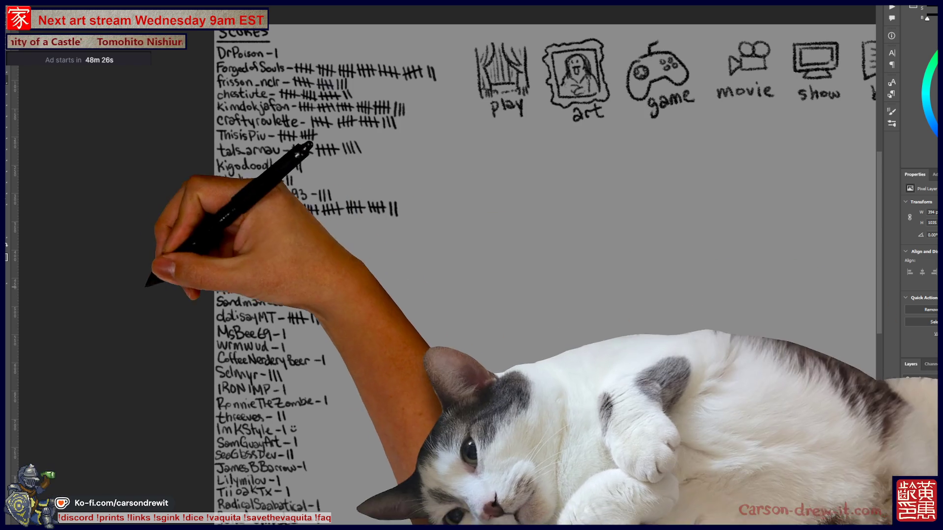
# Step: Pan the scores sheet into place and switch to the moon drawing document
pyautogui.hscroll(5, 540, 270)
pyautogui.scroll(-3, 467, 302)
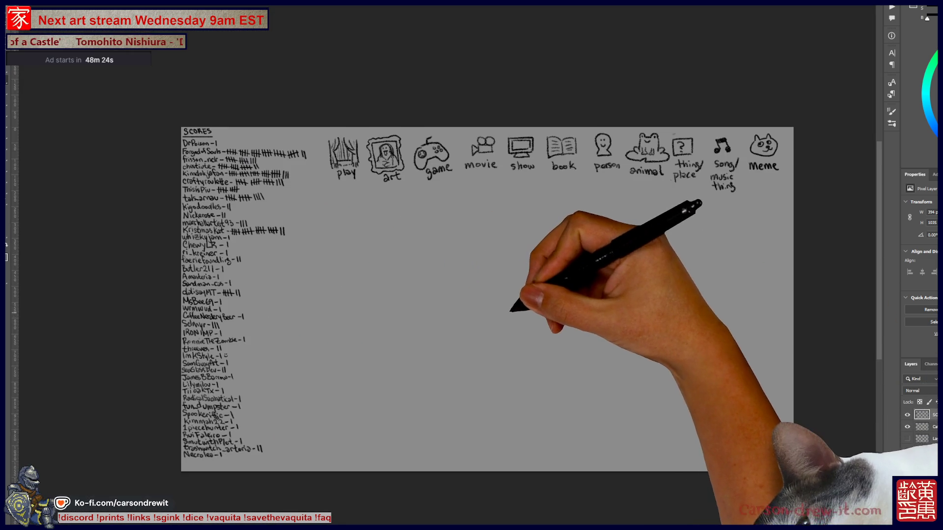
pyautogui.scroll(1, 543, 324)
pyautogui.moveTo(482, 337); pyautogui.dragTo(504, 327)
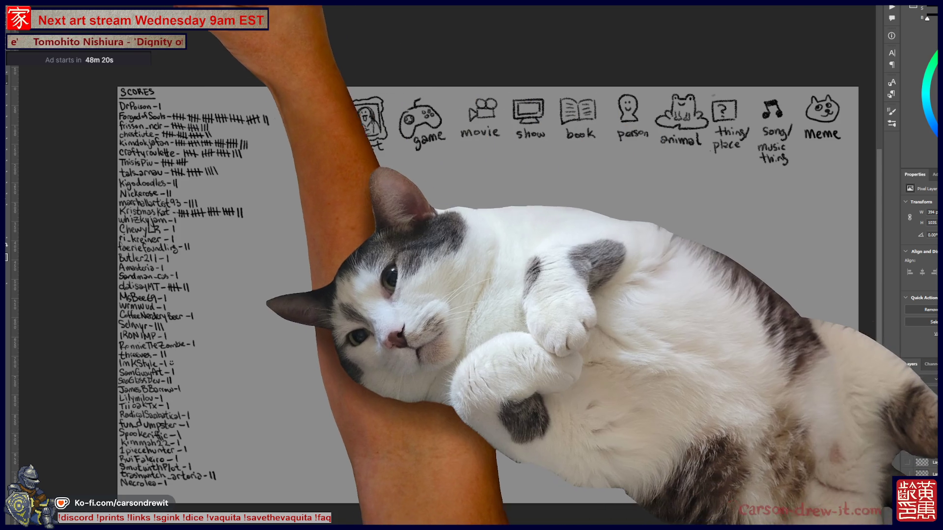
pyautogui.hotkey('ctrl', 'Tab')
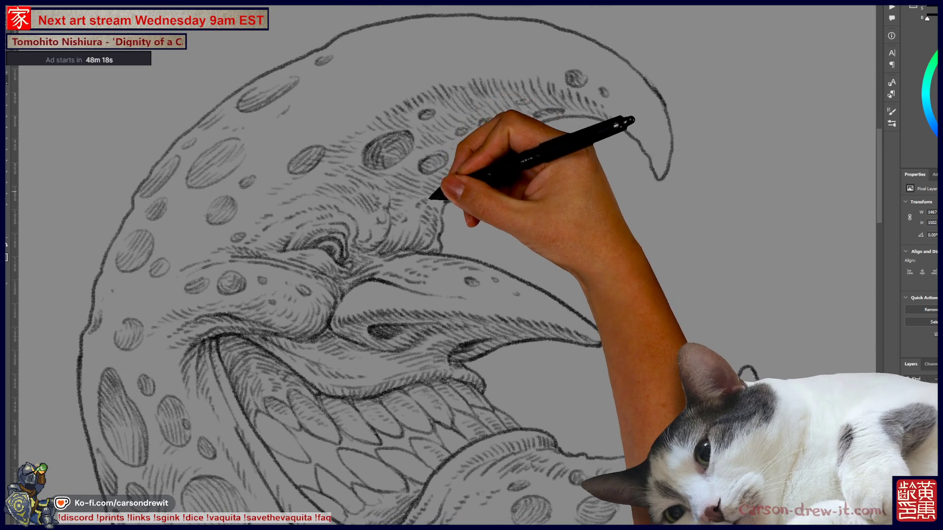
pyautogui.scroll(3, 442, 265)
pyautogui.scroll(-2, 497, 229)
pyautogui.scroll(-2, 501, 226)
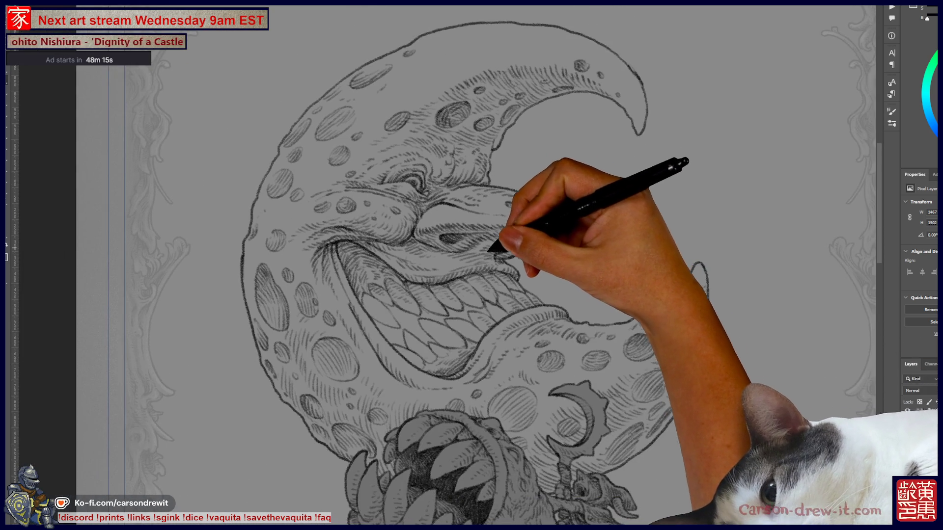
pyautogui.scroll(-2, 511, 256)
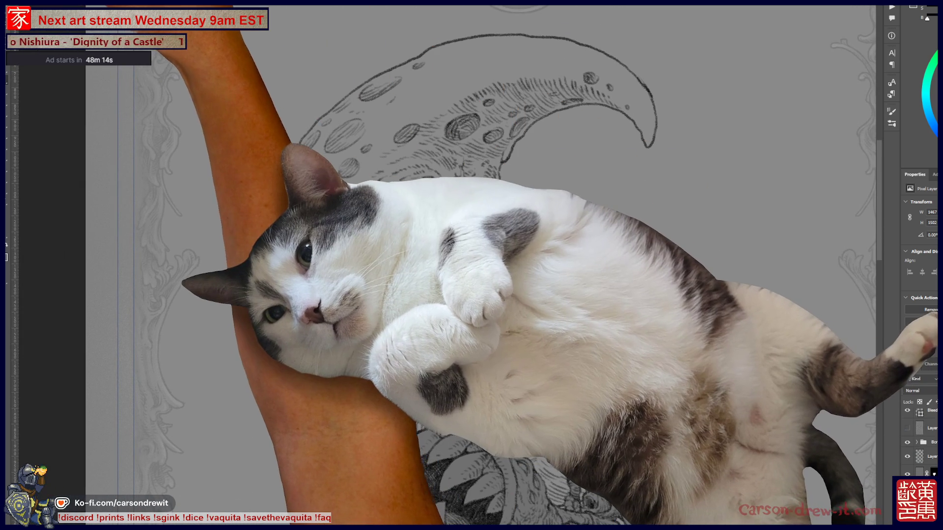
pyautogui.click(30, 37)
pyautogui.press('Escape')
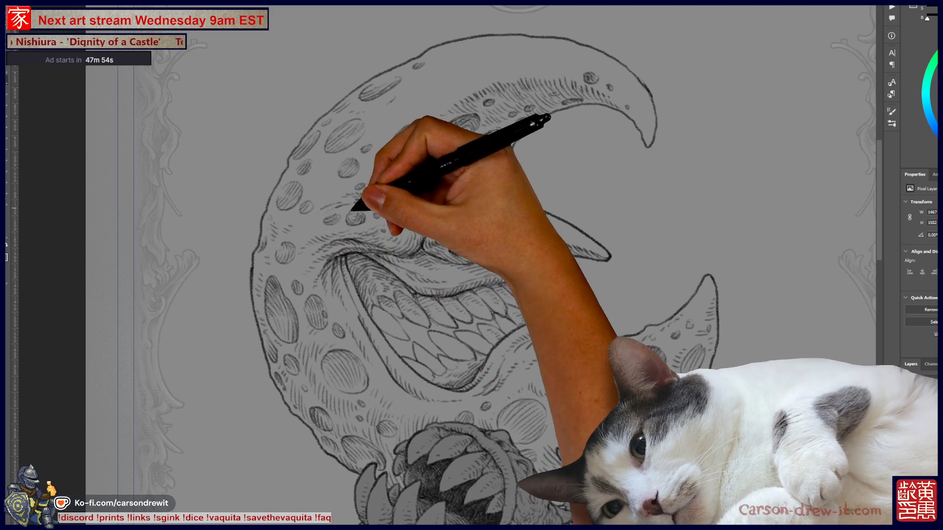
pyautogui.scroll(5, 472, 265)
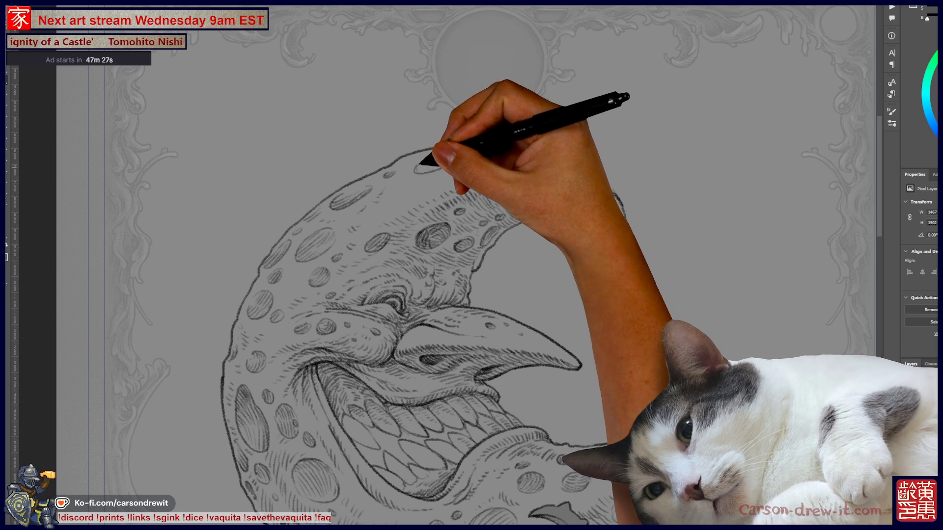
pyautogui.press('ctrl')
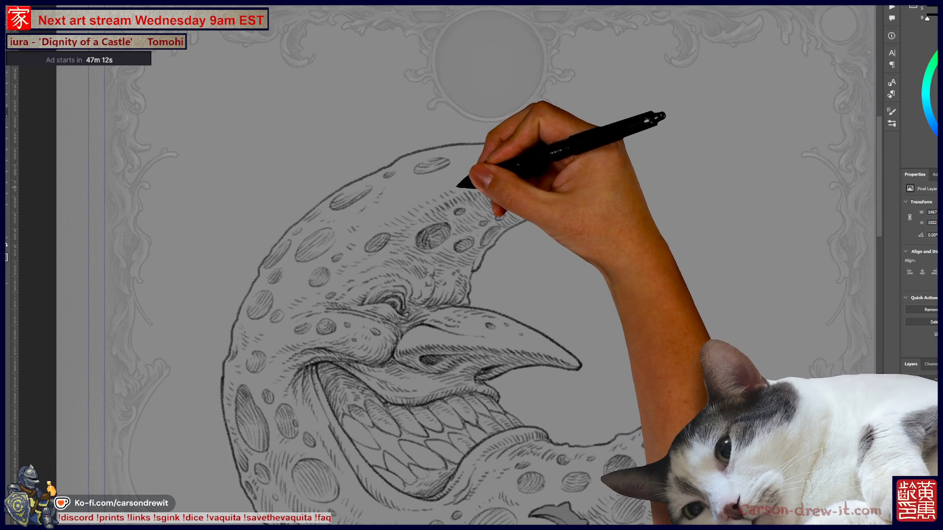
pyautogui.moveTo(471, 265); pyautogui.dragTo(434, 288)
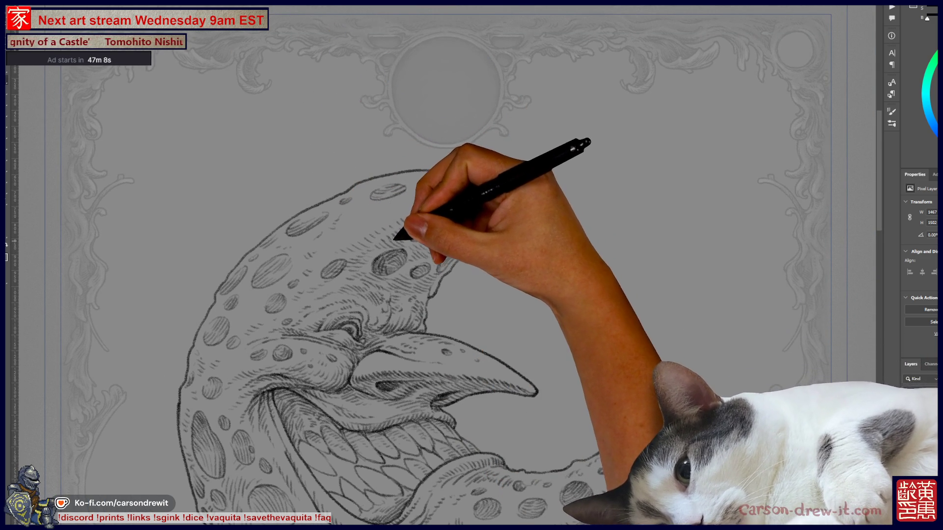
pyautogui.moveTo(471, 265); pyautogui.dragTo(449, 265)
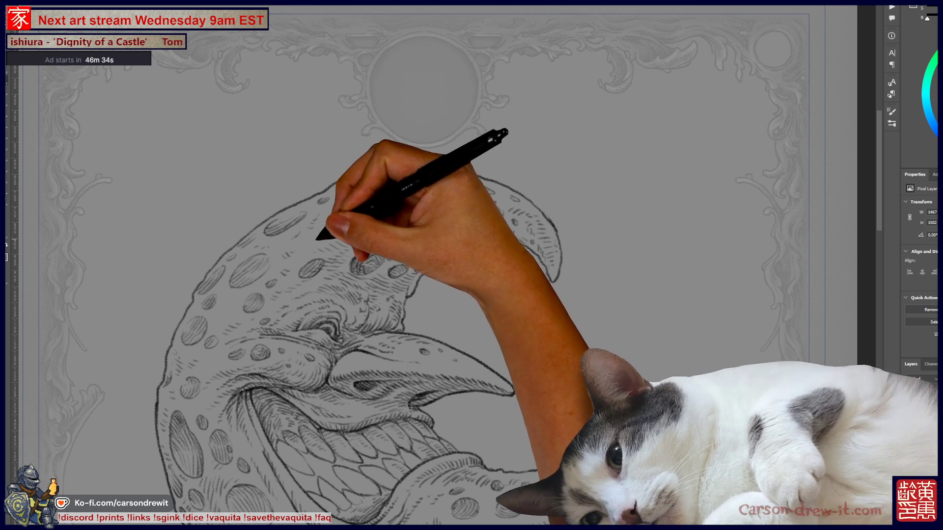
pyautogui.scroll(-3, 432, 265)
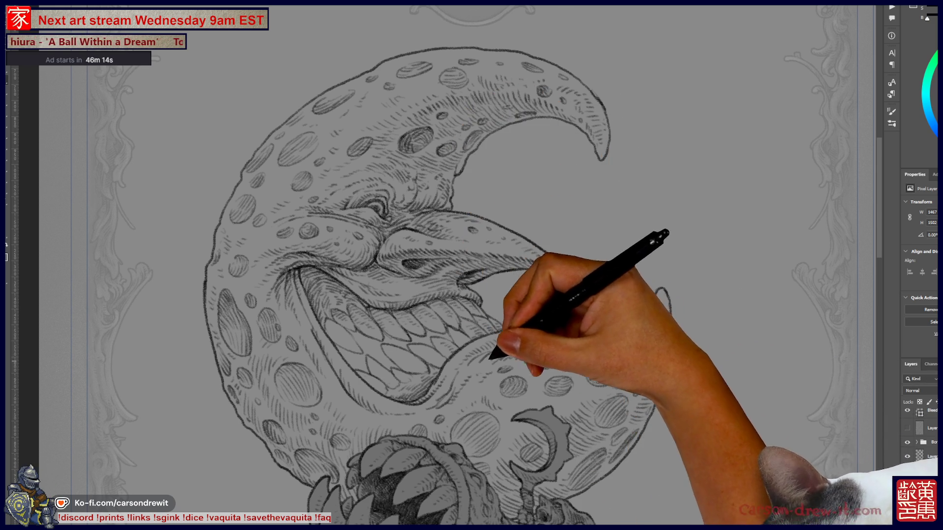
pyautogui.moveTo(472, 295); pyautogui.dragTo(524, 251)
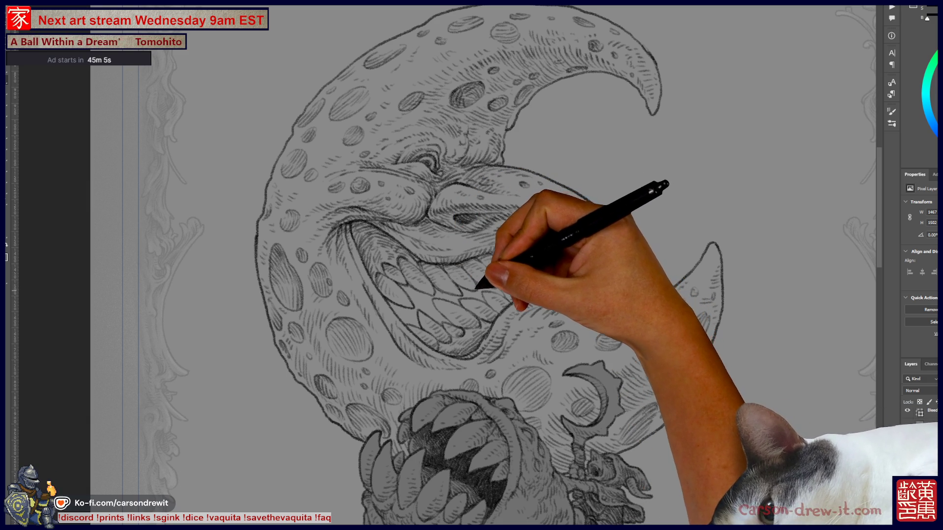
pyautogui.moveTo(479, 287); pyautogui.dragTo(430, 275)
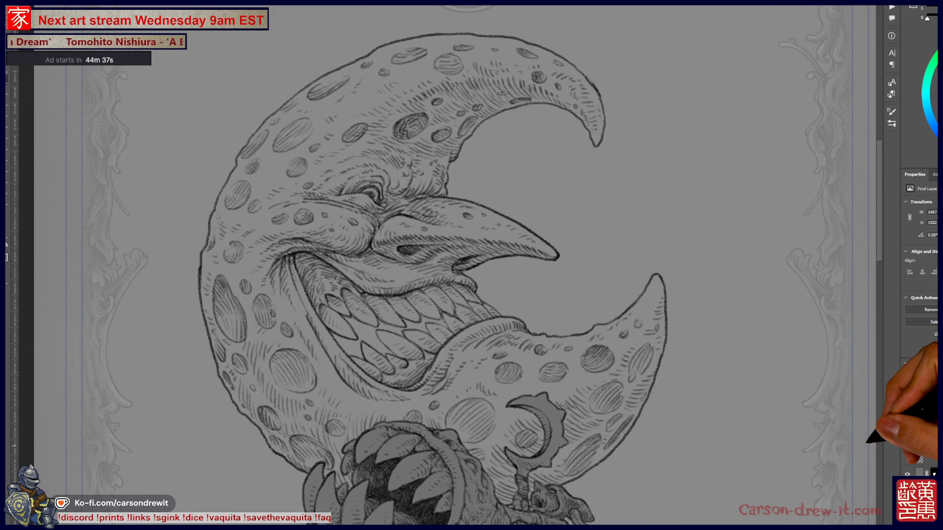
pyautogui.hotkey('ctrl', '-')
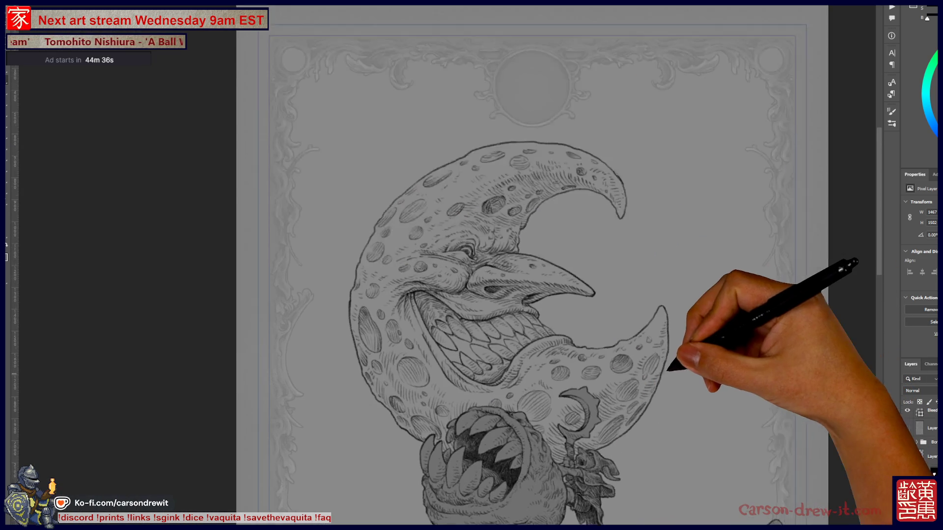
pyautogui.hscroll(1, 432, 265)
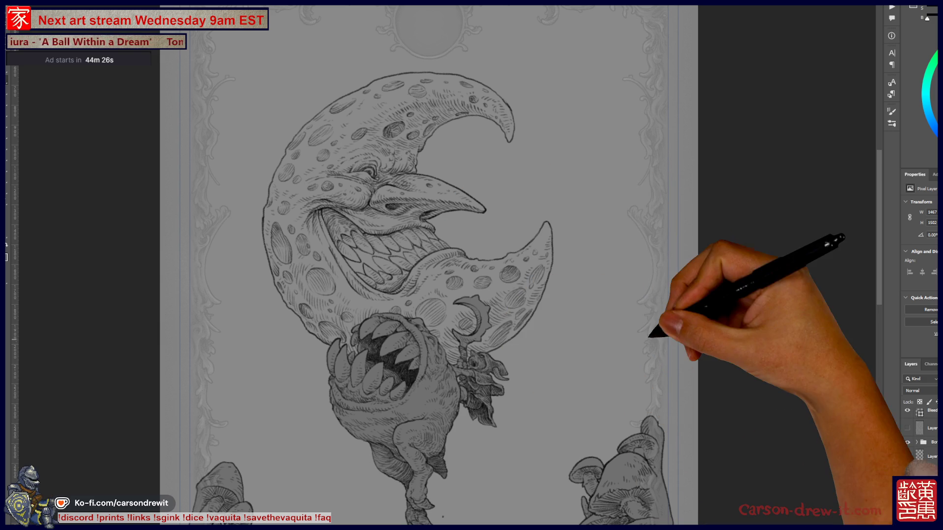
pyautogui.scroll(5, 610, 257)
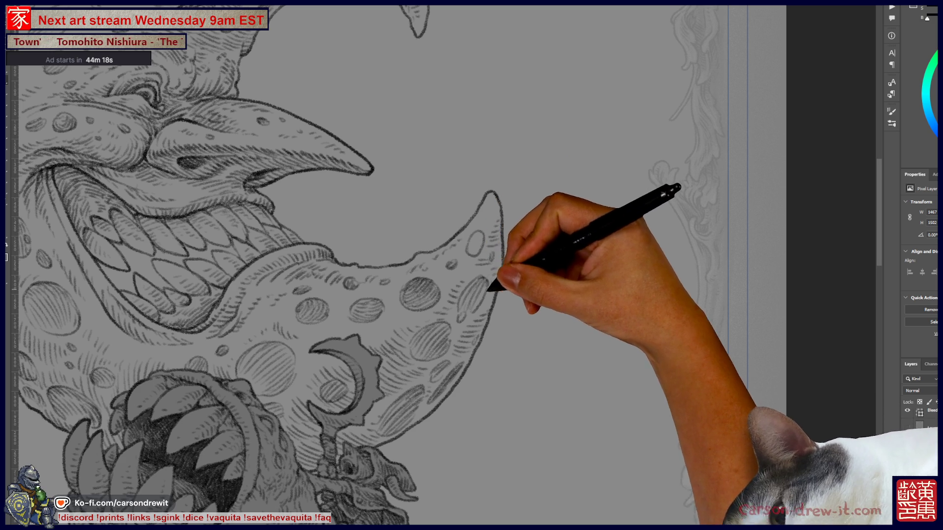
pyautogui.press('ctrl')
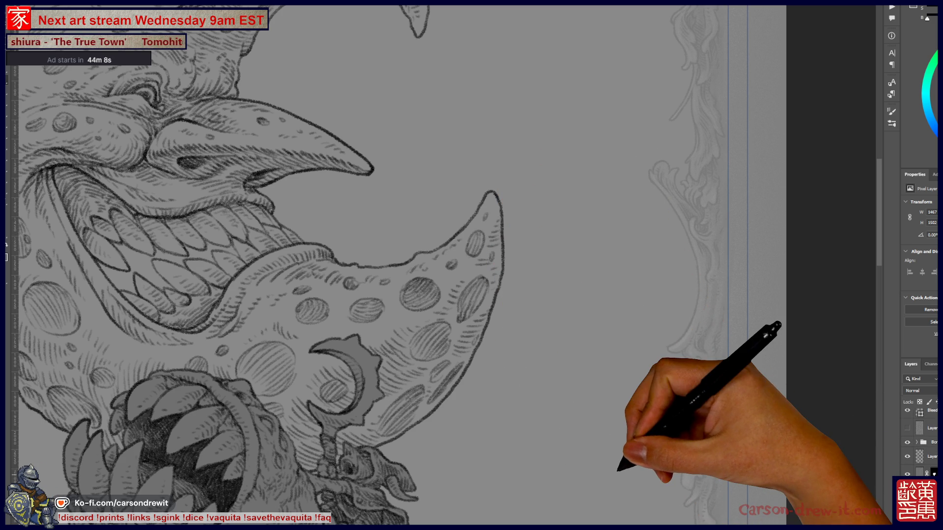
pyautogui.scroll(-5, 393, 270)
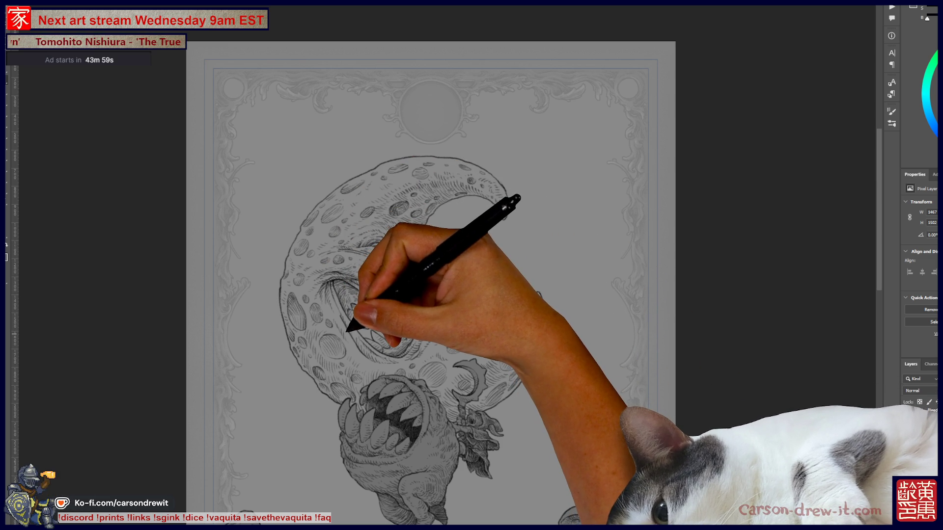
pyautogui.hotkey('ctrl', '+')
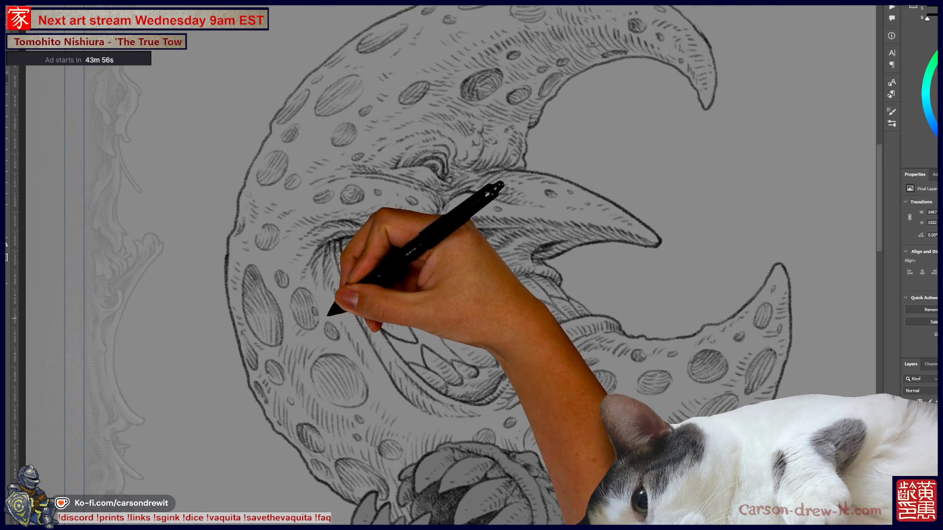
pyautogui.scroll(1, 471, 266)
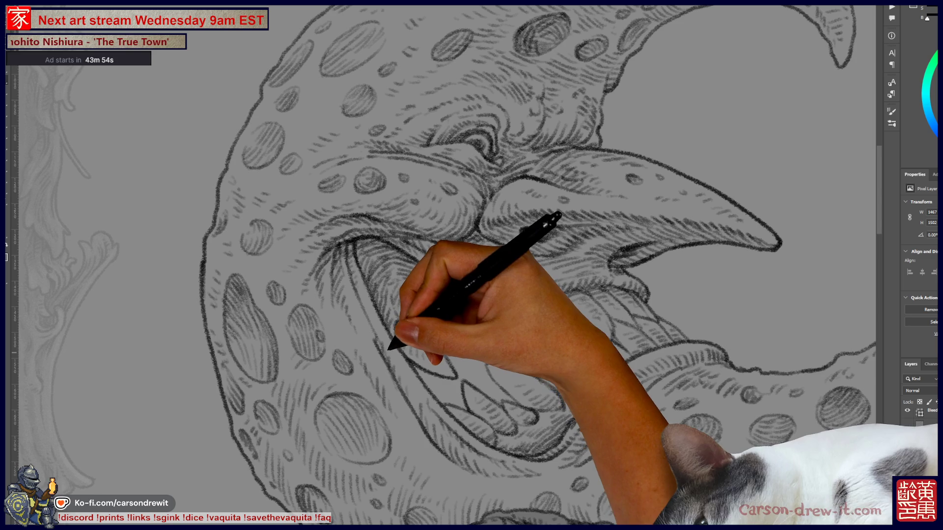
pyautogui.scroll(2, 467, 344)
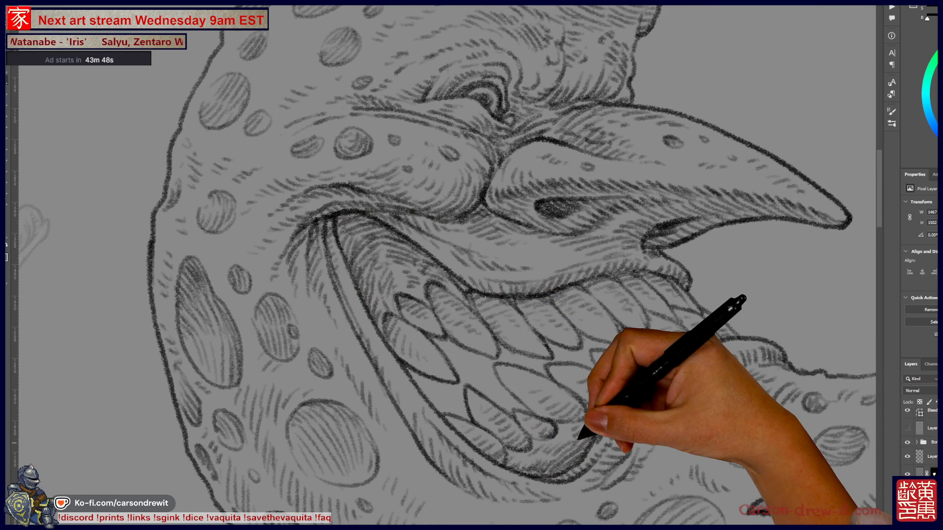
pyautogui.scroll(-3, 402, 342)
pyautogui.scroll(-2, 401, 342)
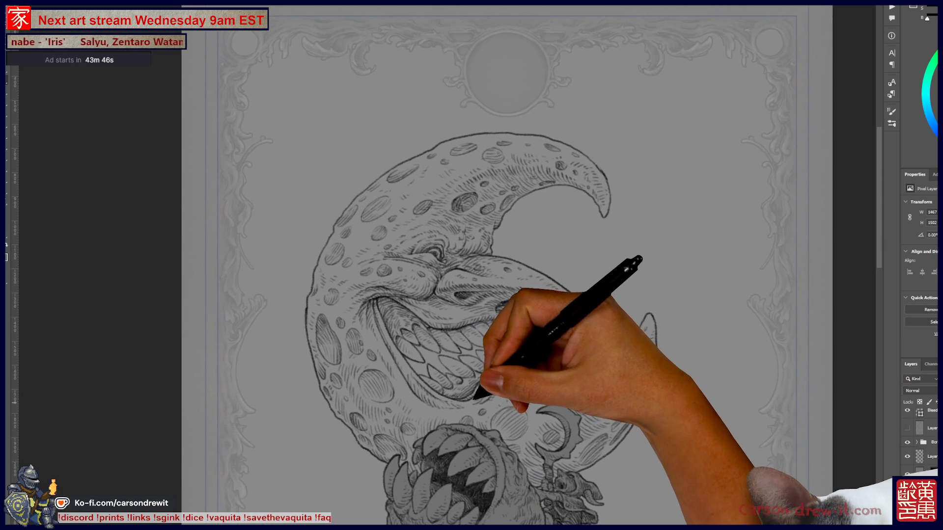
pyautogui.moveTo(474, 398); pyautogui.dragTo(465, 393)
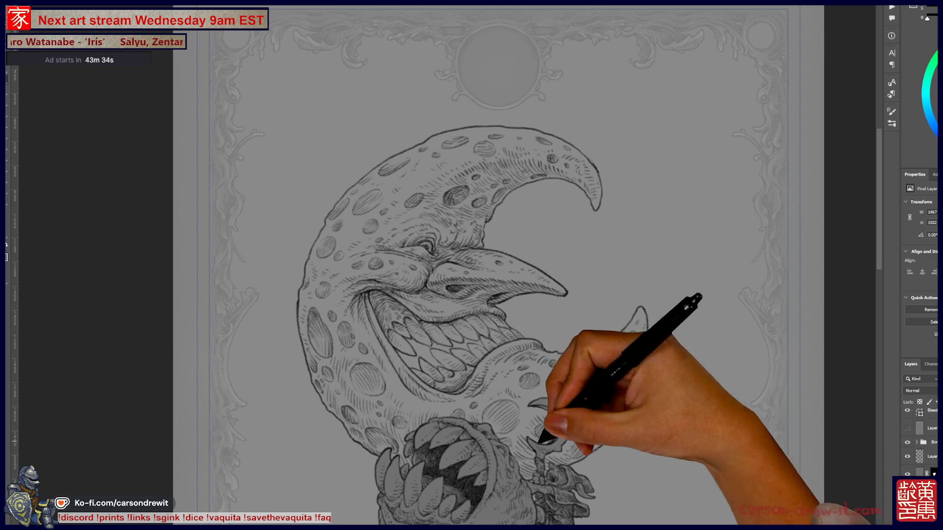
pyautogui.scroll(-3, 452, 266)
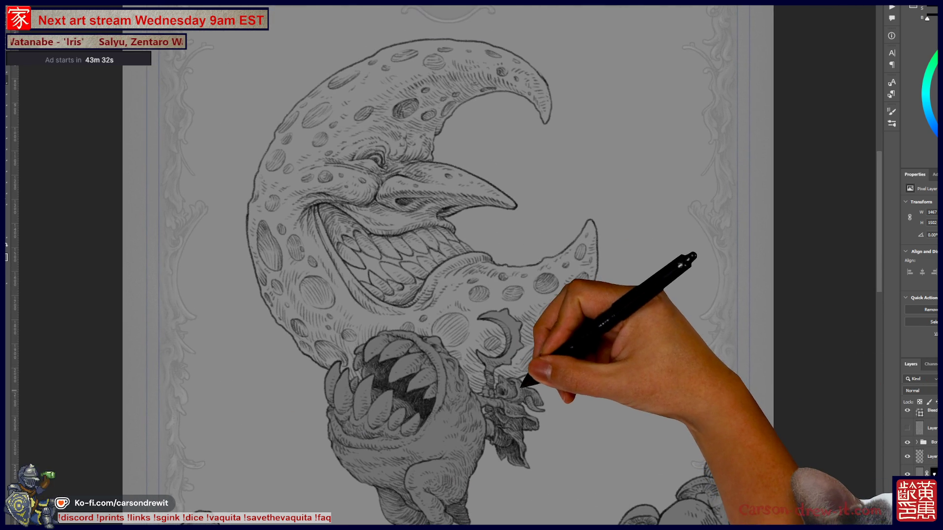
pyautogui.scroll(-2, 536, 373)
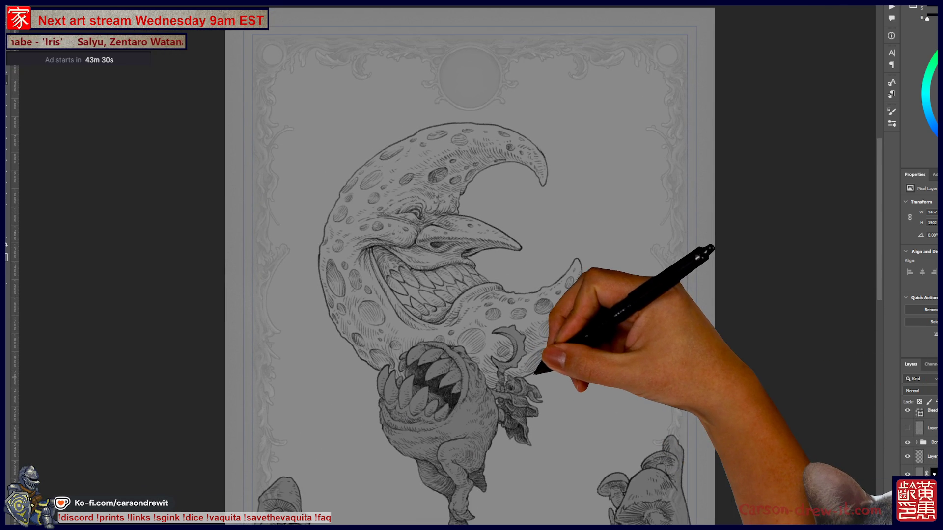
pyautogui.scroll(-3, 467, 265)
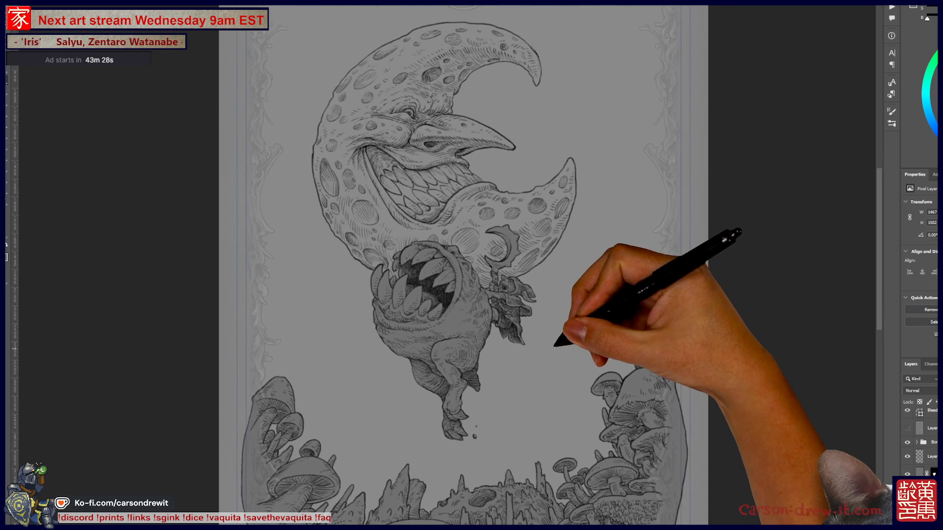
pyautogui.scroll(-2, 547, 350)
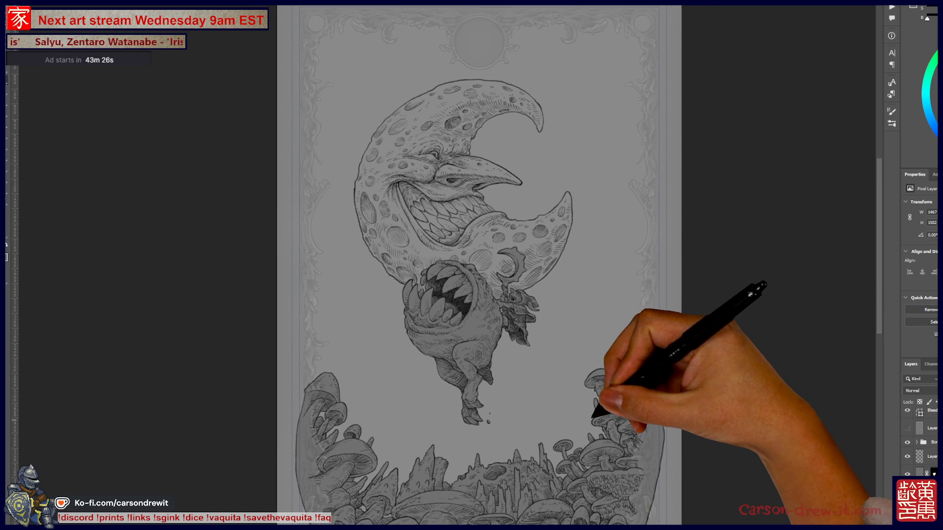
pyautogui.scroll(1, 479, 265)
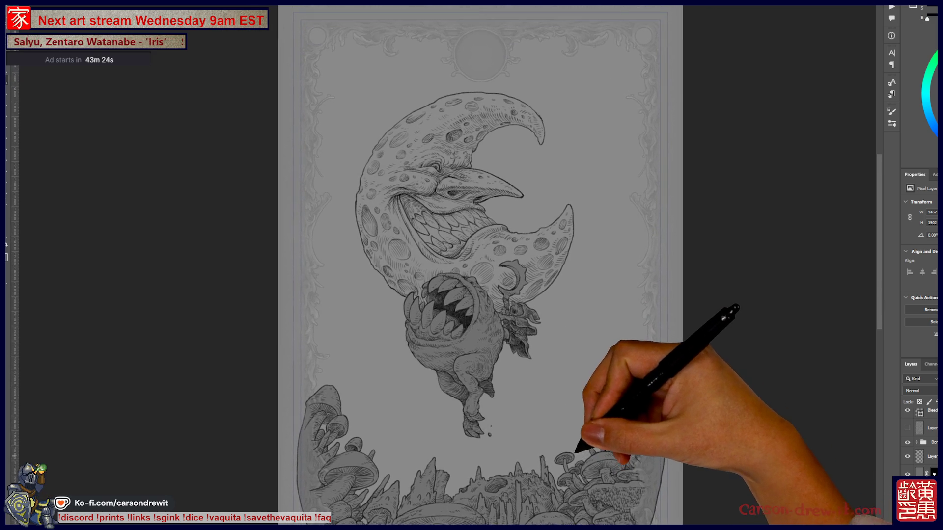
pyautogui.scroll(2, 539, 273)
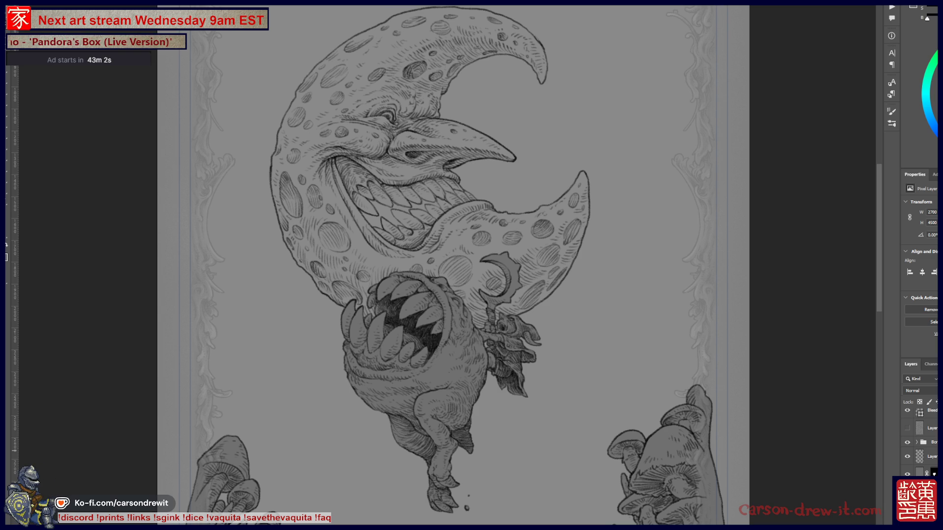
pyautogui.keyDown('ctrl'); pyautogui.click(919, 457); pyautogui.keyUp('ctrl')
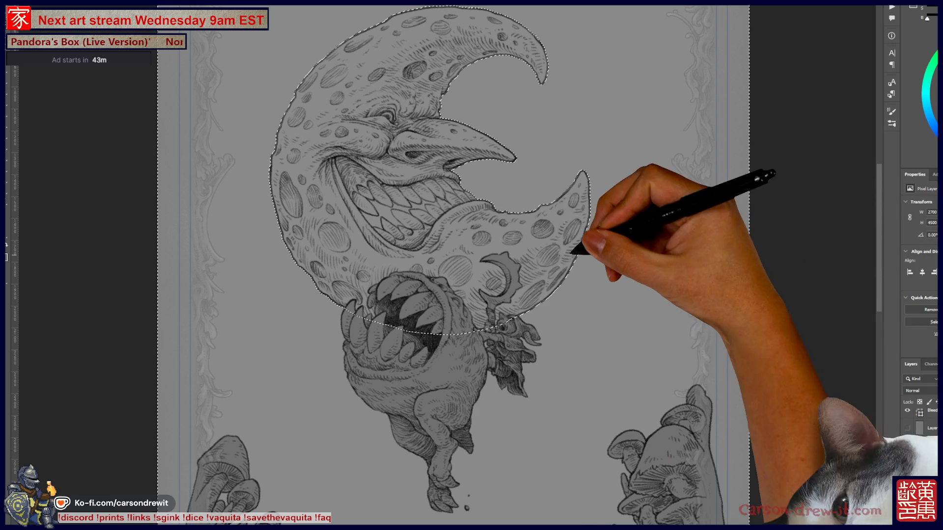
# Step: Contract the moon selection by 2 pixels
pyautogui.scroll(2, 432, 265)
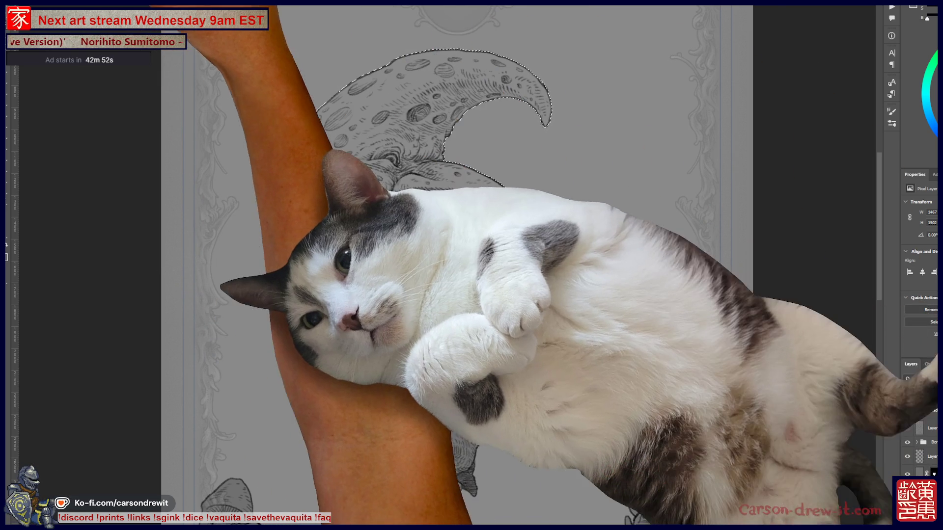
pyautogui.hotkey('alt', 'i')
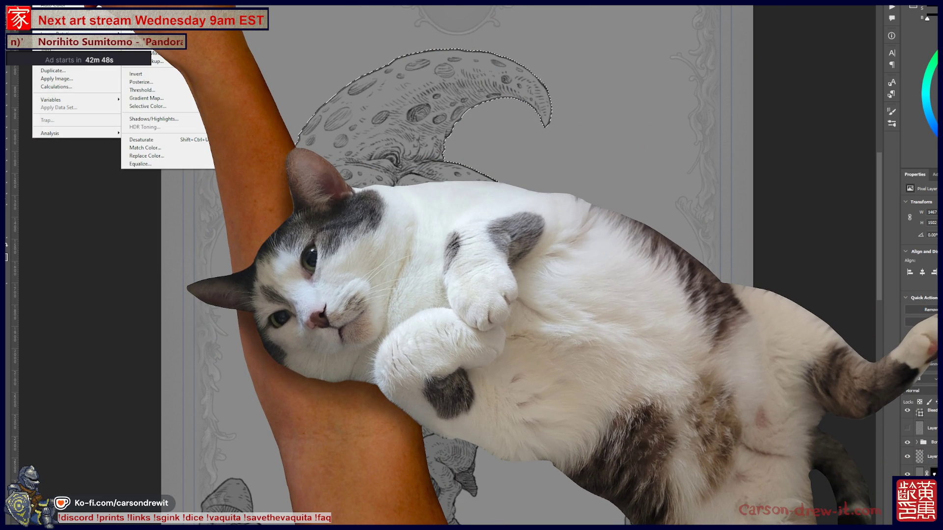
pyautogui.press('Right')
pyautogui.press('Right')
pyautogui.press('Right')
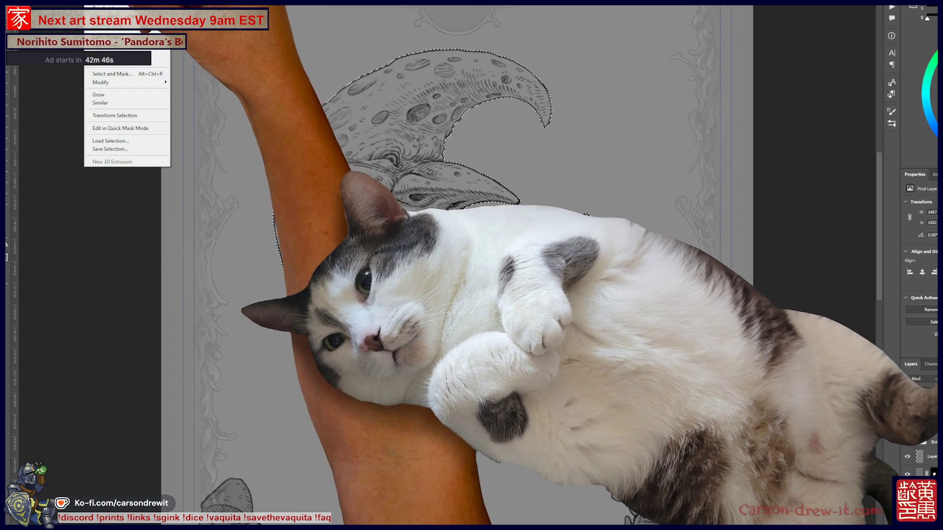
pyautogui.press('Escape')
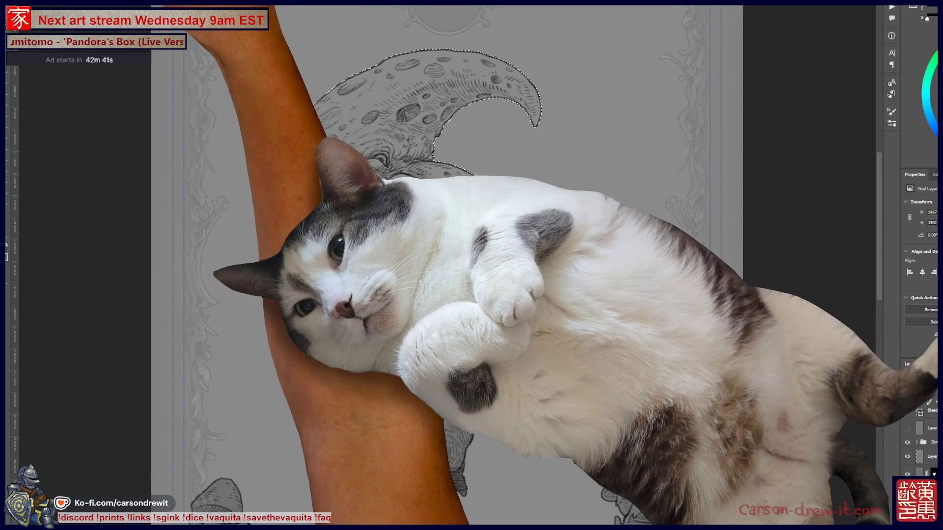
pyautogui.click(96, 6)
pyautogui.moveTo(101, 81)
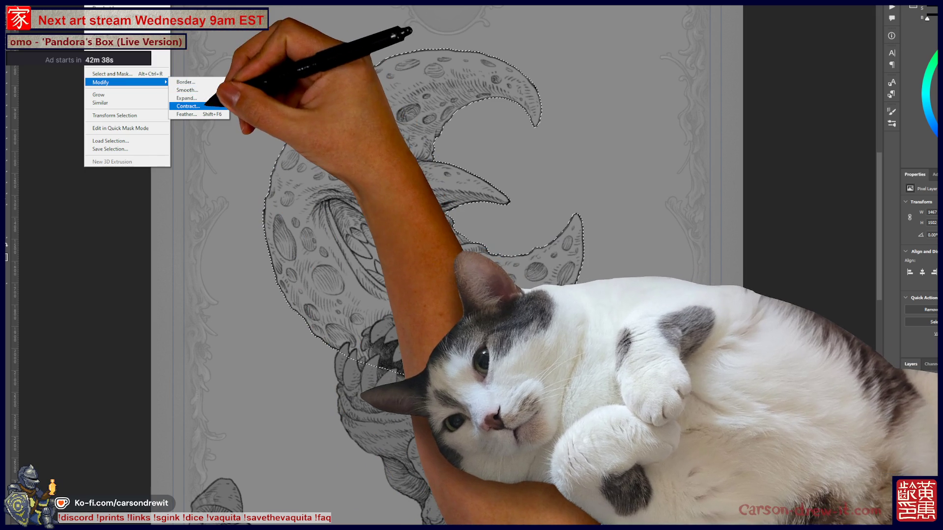
pyautogui.click(188, 106)
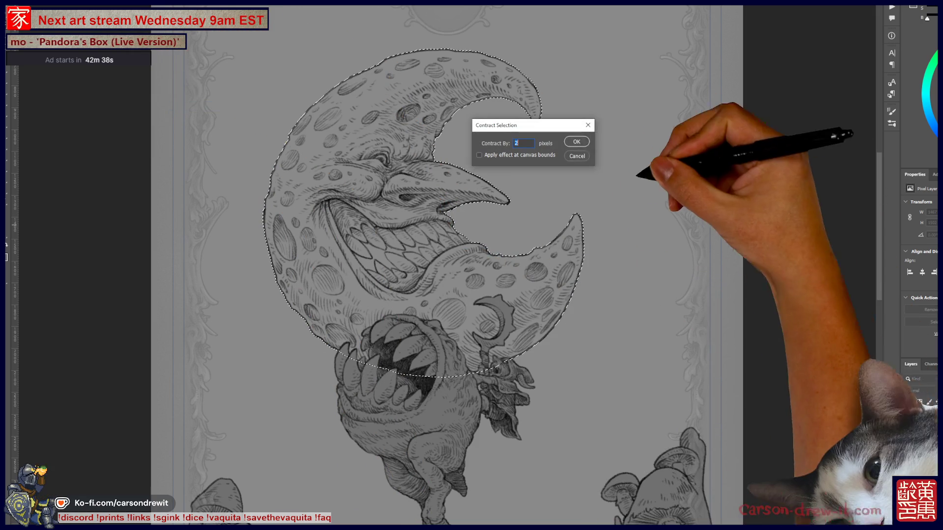
pyautogui.click(587, 135)
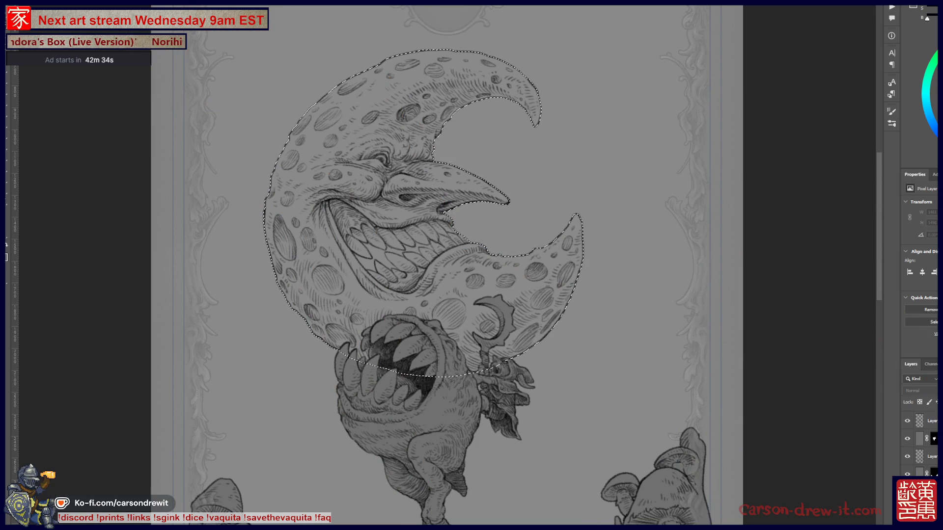
# Step: Paint a soft dark dab, then mask the layer to the reloaded moon selection
pyautogui.click(425, 214)
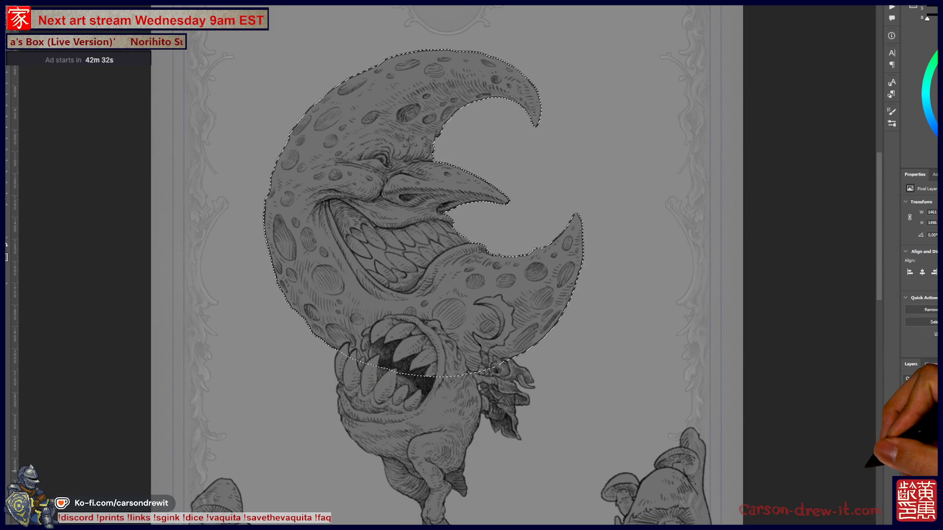
pyautogui.hotkey('ctrl', 'd')
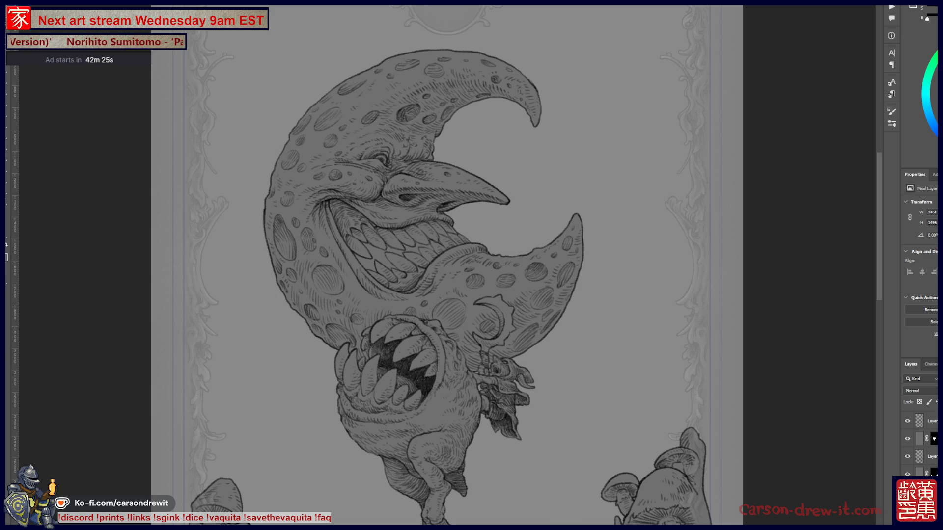
pyautogui.hotkey('ctrl', 'shift', 'd')
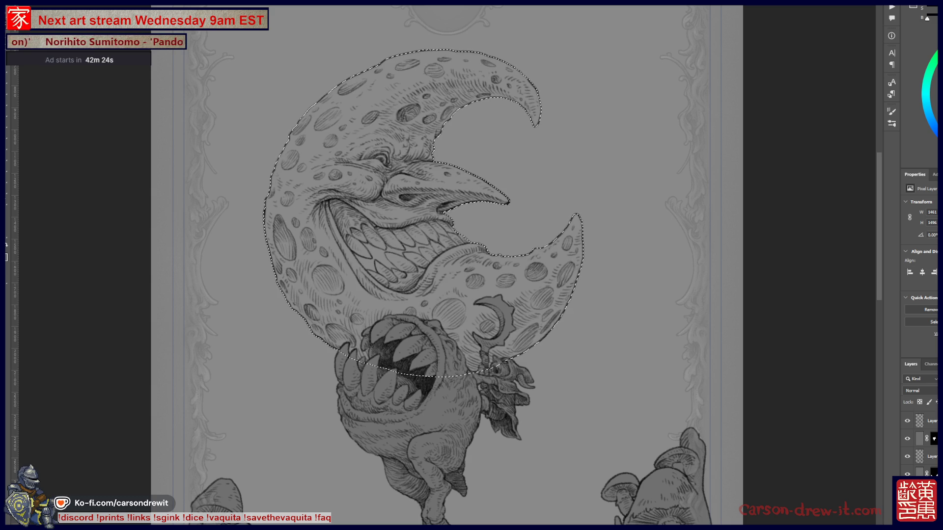
pyautogui.hotkey('ctrl', 'shift', 'm')
pyautogui.hotkey('ctrl', '2')
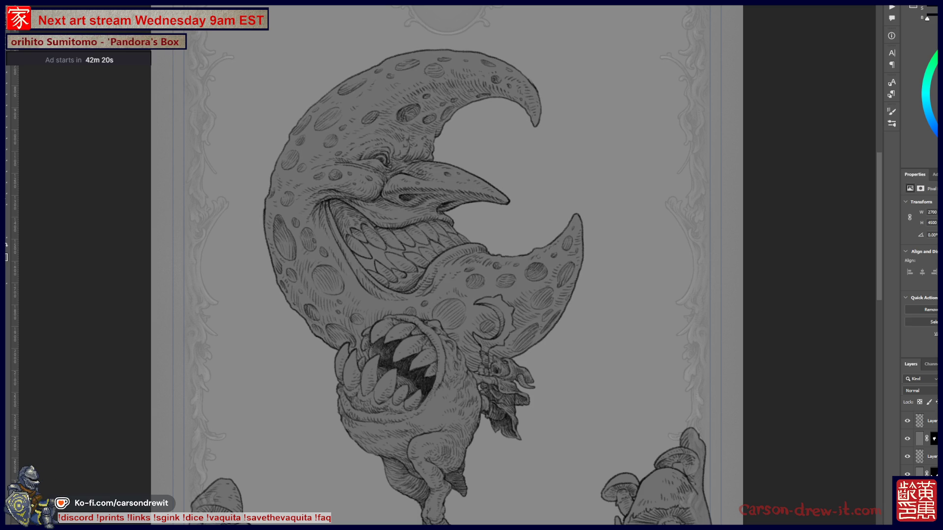
pyautogui.hotkey('ctrl', '\\')
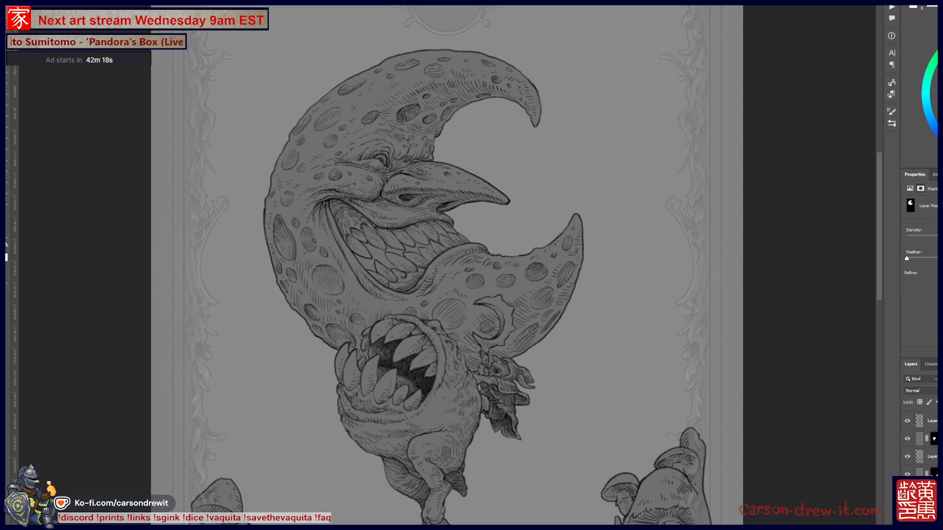
# Step: View the moon tone mask as a red overlay and pan along the crescent's edge
pyautogui.press('\\')
pyautogui.scroll(5, 373, 221)
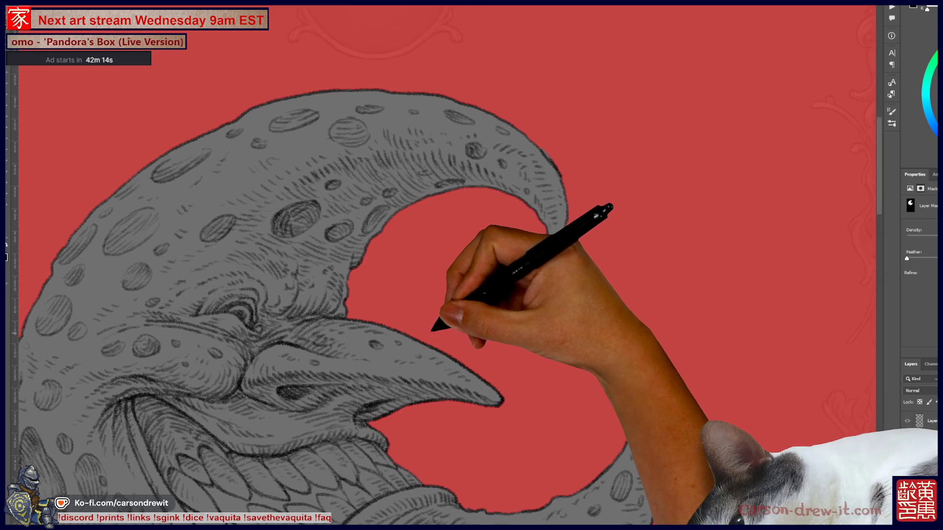
pyautogui.scroll(3, 472, 265)
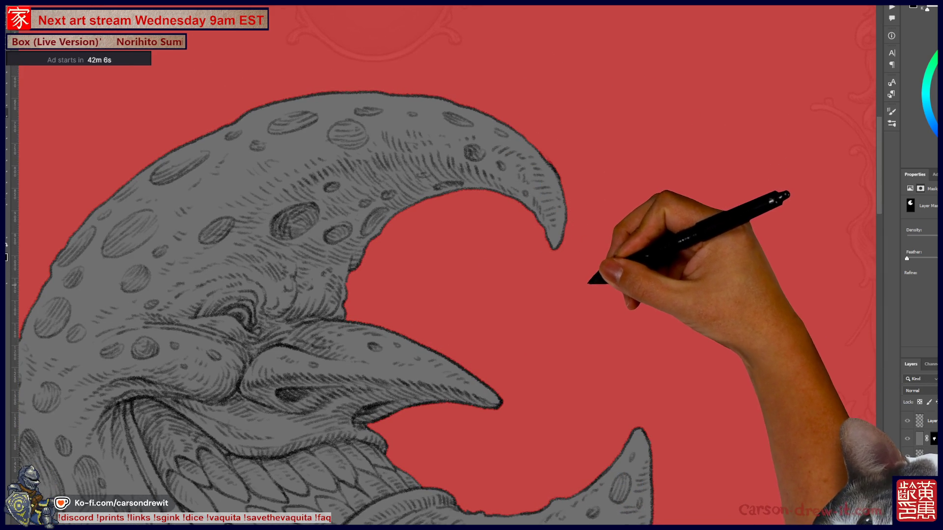
pyautogui.moveTo(491, 400)
pyautogui.mouseDown()
pyautogui.moveTo(614, 199)
pyautogui.moveTo(564, 139)
pyautogui.moveTo(535, 201)
pyautogui.mouseUp()
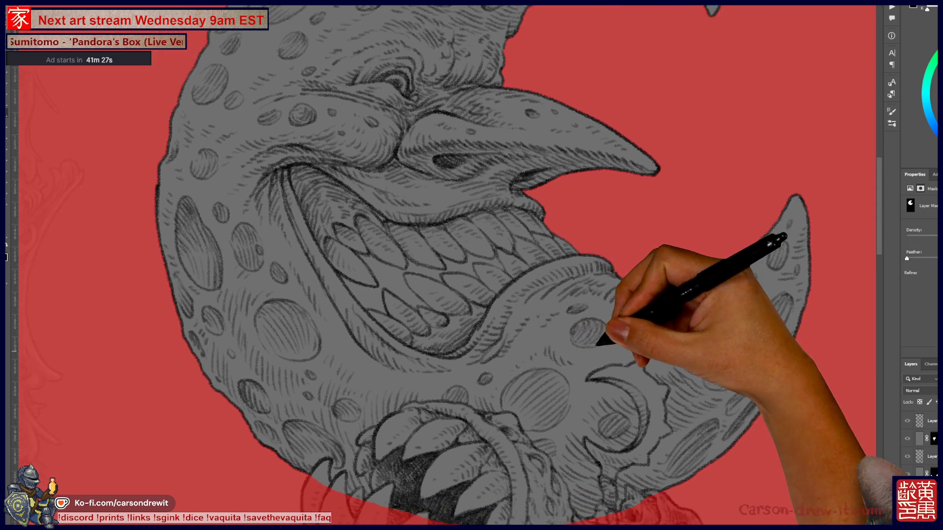
pyautogui.moveTo(575, 196); pyautogui.dragTo(705, 167)
pyautogui.moveTo(492, 147); pyautogui.dragTo(477, 407)
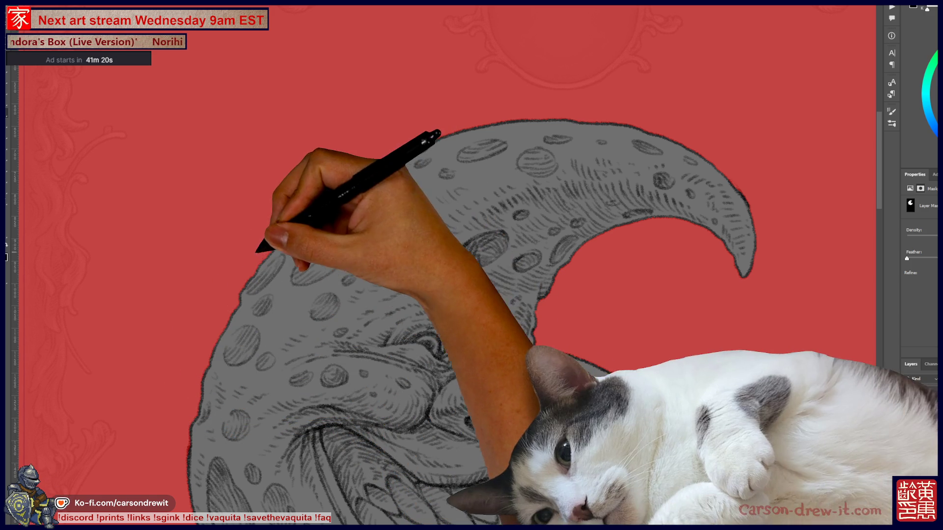
# Step: Zoom around the moon's edge to check the mask, then exit Quick Mask
pyautogui.press('ctrl')
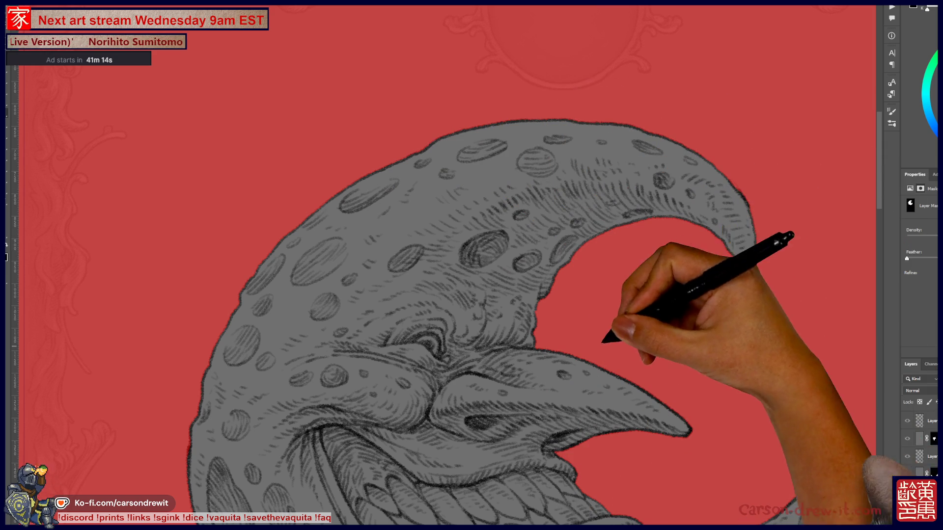
pyautogui.scroll(-5, 472, 266)
pyautogui.scroll(-3, 472, 265)
pyautogui.scroll(-2, 472, 265)
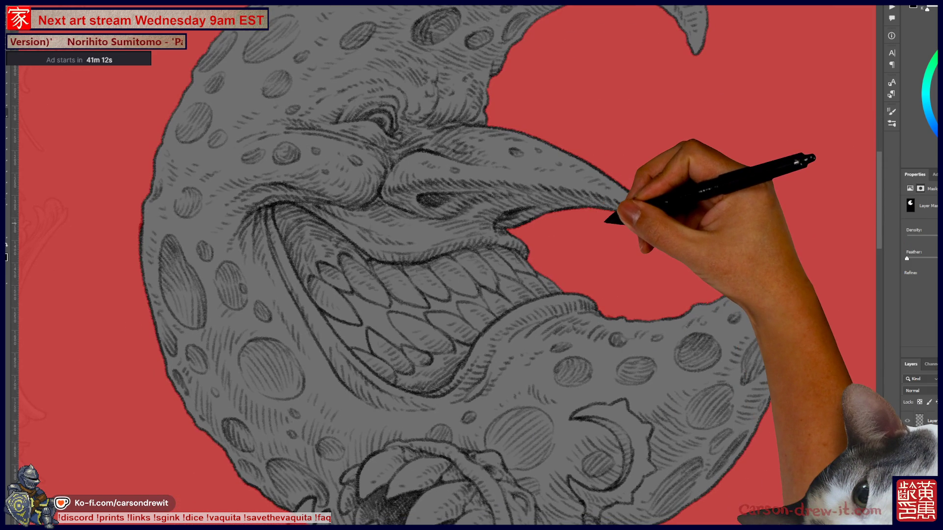
pyautogui.scroll(-3, 611, 222)
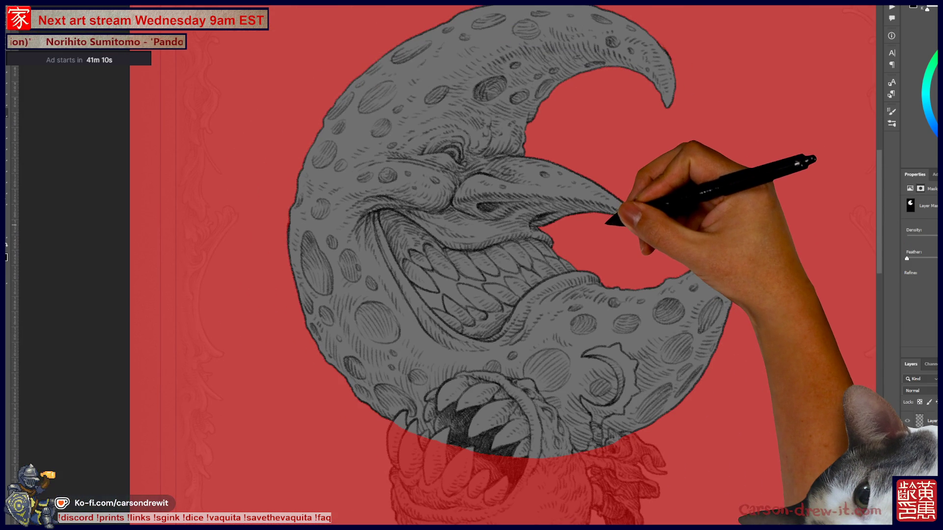
pyautogui.scroll(-2, 609, 251)
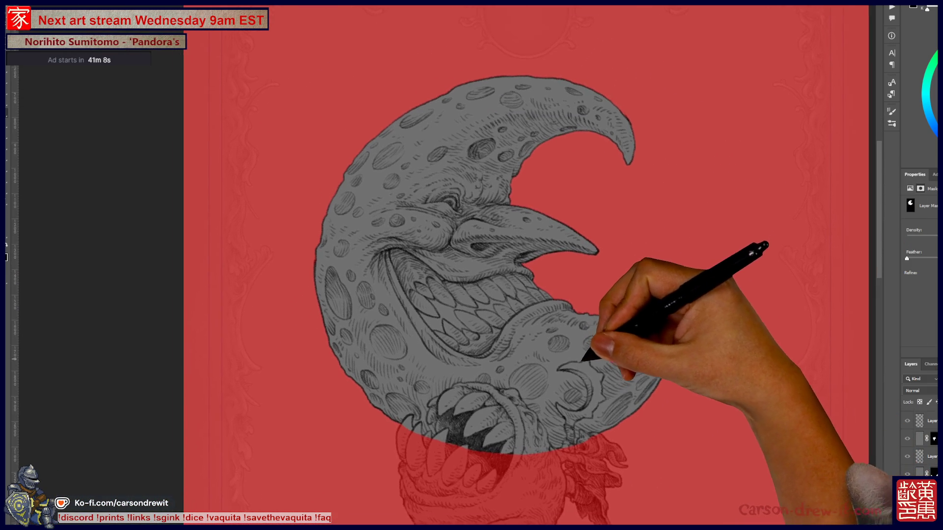
pyautogui.scroll(1, 475, 299)
pyautogui.scroll(2, 475, 300)
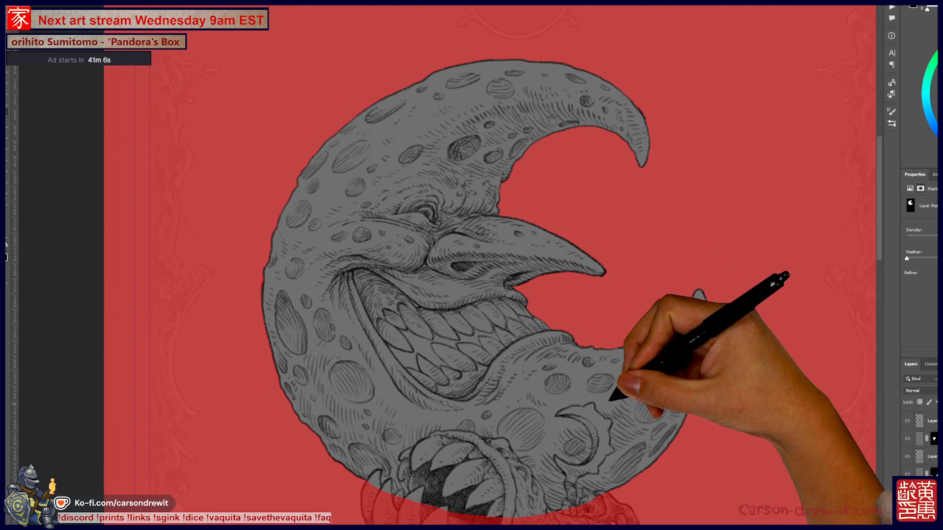
pyautogui.scroll(1, 492, 270)
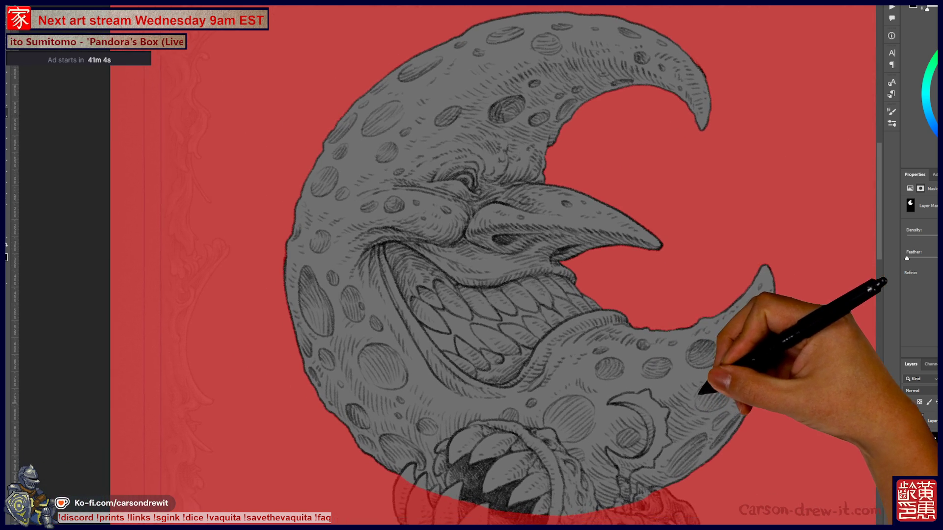
pyautogui.scroll(1, 491, 270)
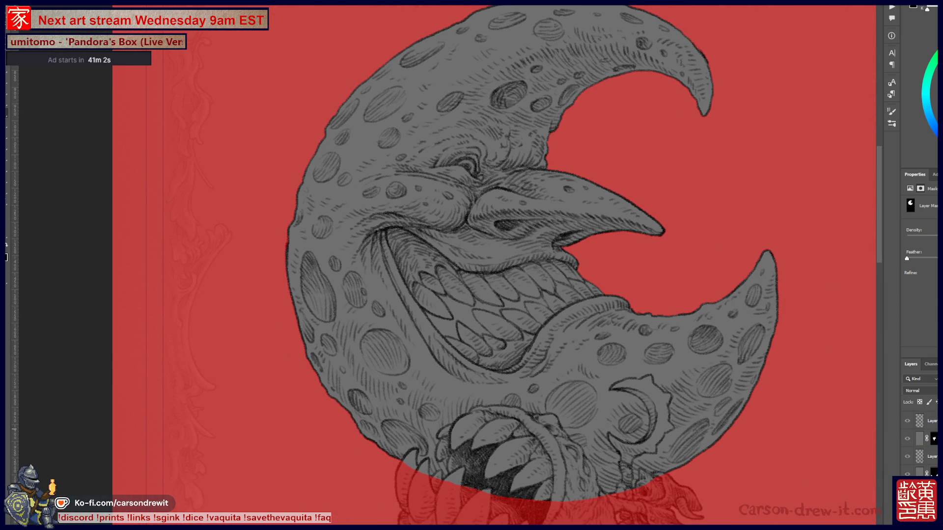
pyautogui.press('q')
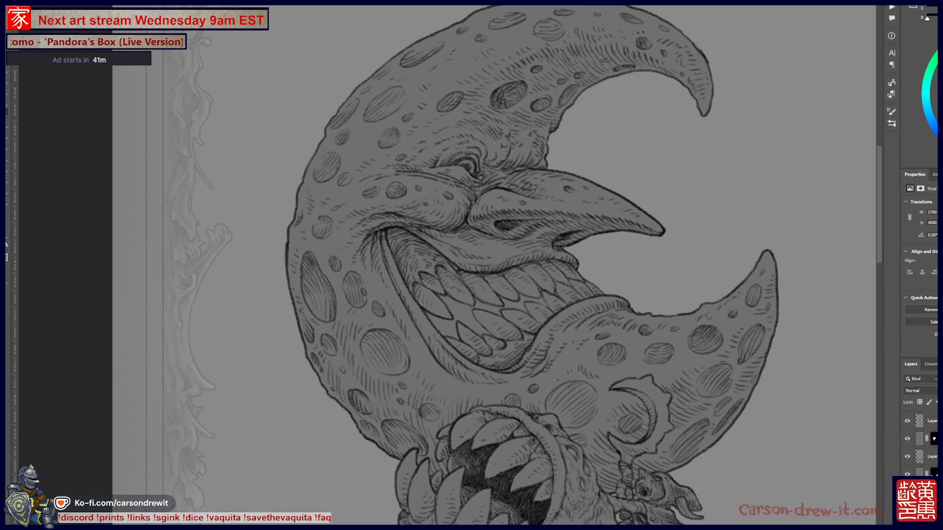
# Step: Raise the layer's lightness to +18 in Hue/Saturation and fit the page on screen
pyautogui.hotkey('ctrl', 'u')
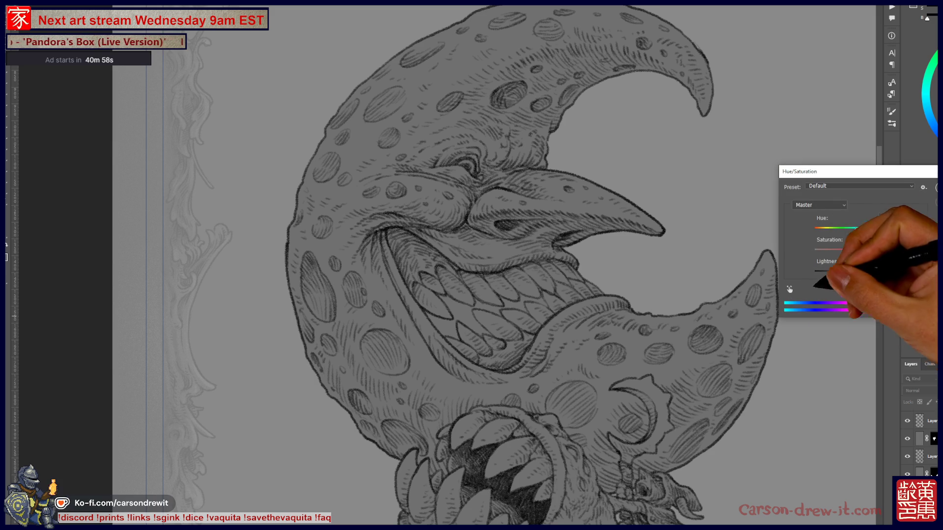
pyautogui.moveTo(855, 274); pyautogui.dragTo(864, 274)
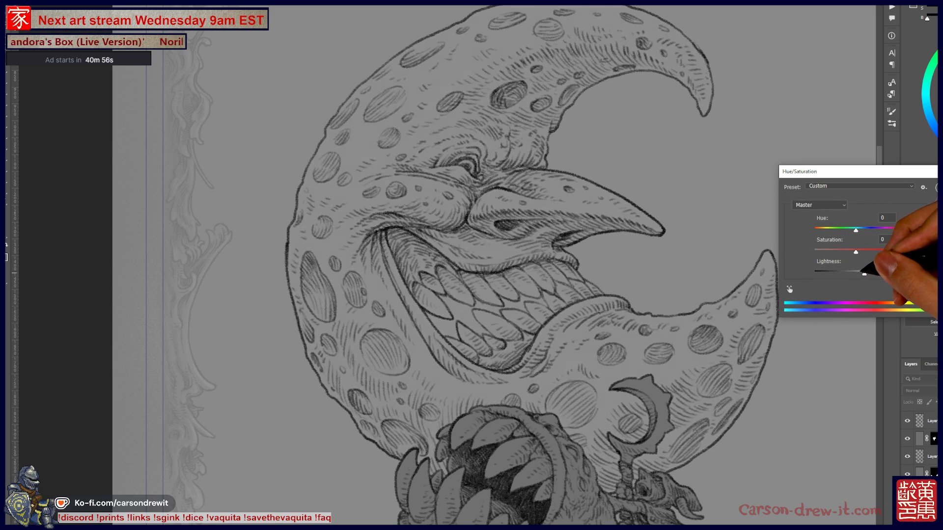
pyautogui.press('Return')
pyautogui.hotkey('ctrl', '0')
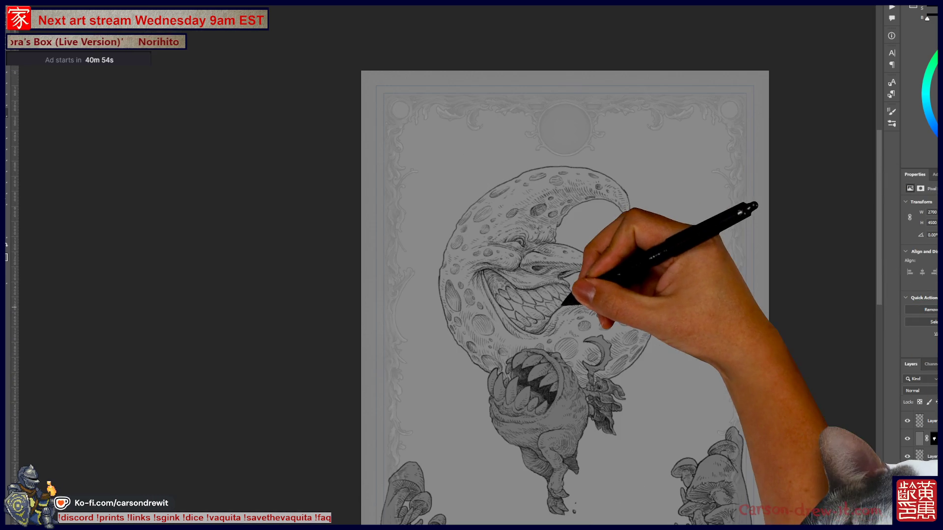
pyautogui.scroll(-5, 565, 295)
pyautogui.hotkey('ctrl', '+')
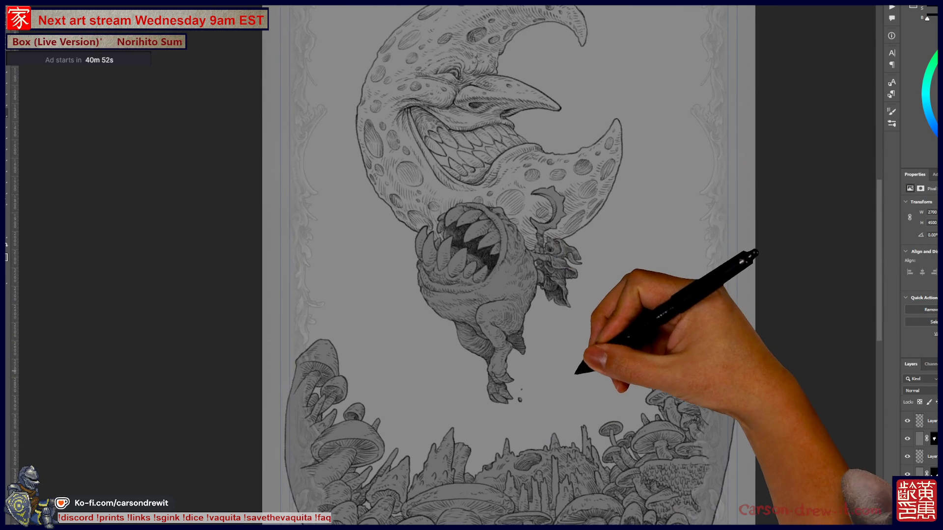
# Step: Darken the whole card by lowering lightness on the moon tone layer's mask
pyautogui.click(907, 457)
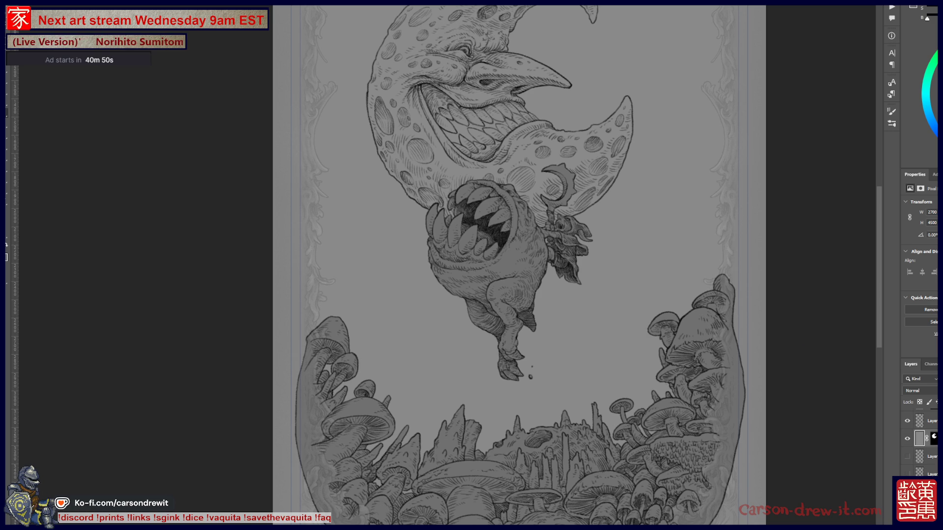
pyautogui.hotkey('ctrl', 'u')
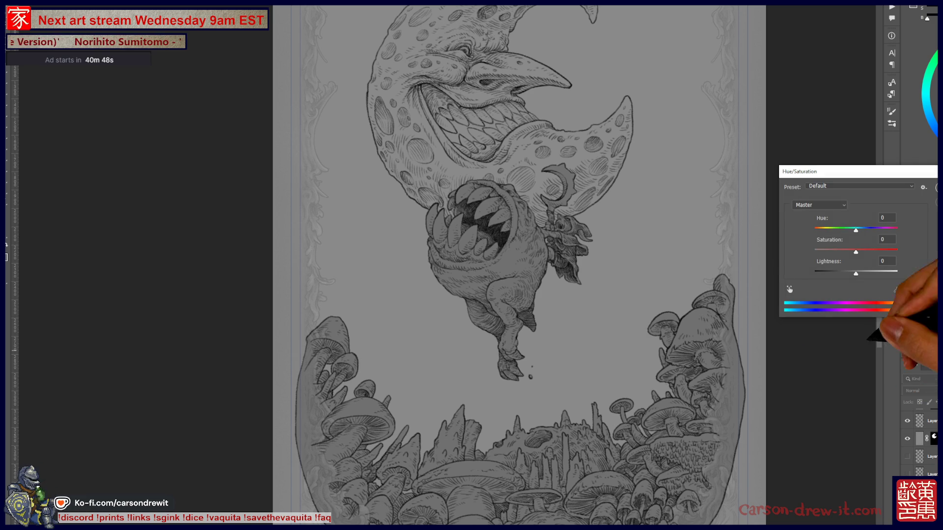
pyautogui.moveTo(855, 274); pyautogui.dragTo(832, 273)
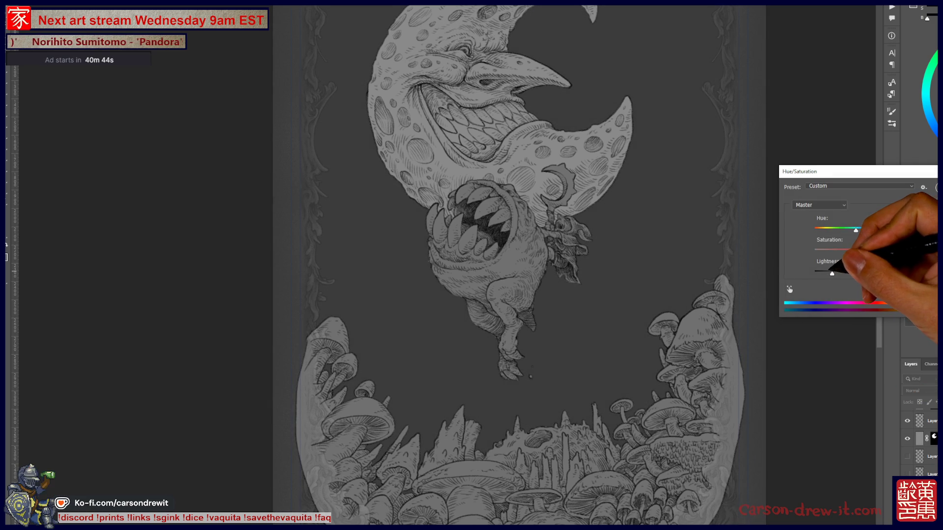
pyautogui.press('Return')
pyautogui.hotkey('ctrl', '-')
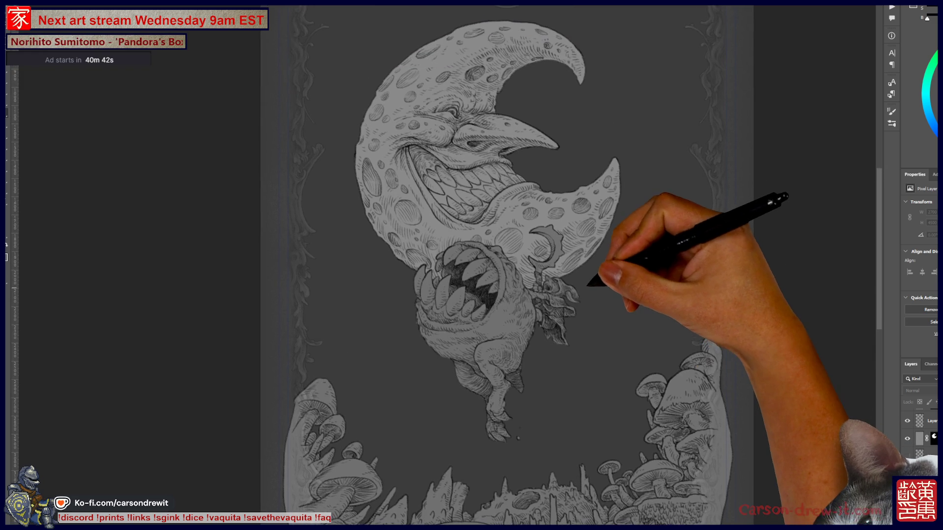
pyautogui.hotkey('ctrl', '-')
pyautogui.hotkey('ctrl', '+')
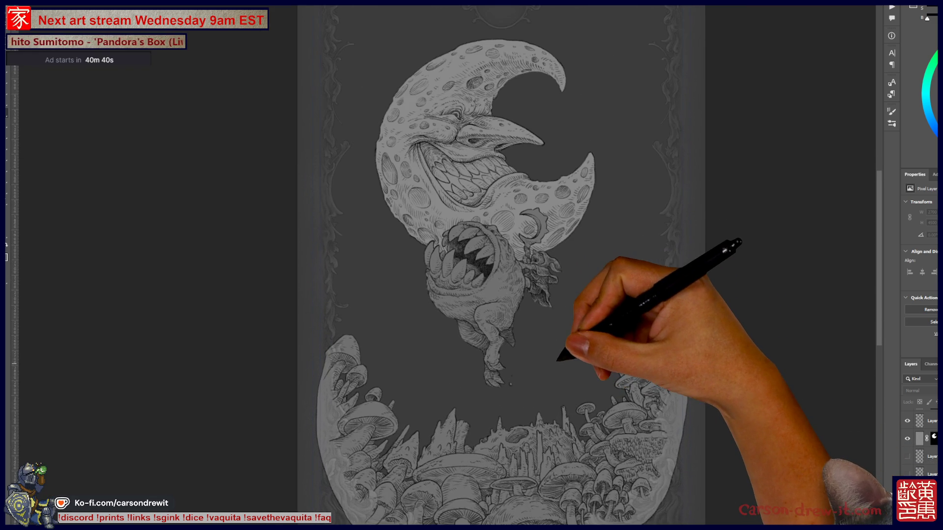
pyautogui.moveTo(577, 364); pyautogui.dragTo(570, 385)
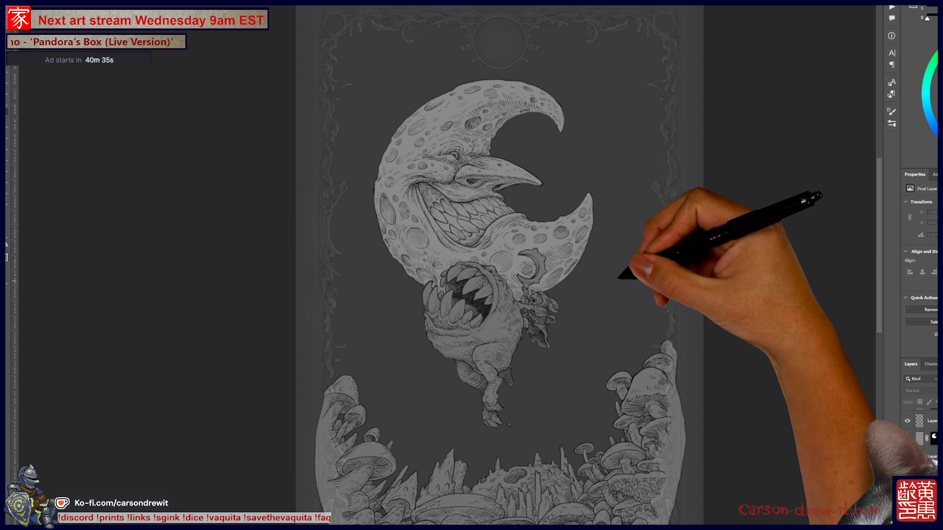
pyautogui.moveTo(566, 290); pyautogui.dragTo(563, 279)
pyautogui.scroll(1, 563, 279)
pyautogui.scroll(1, 563, 279)
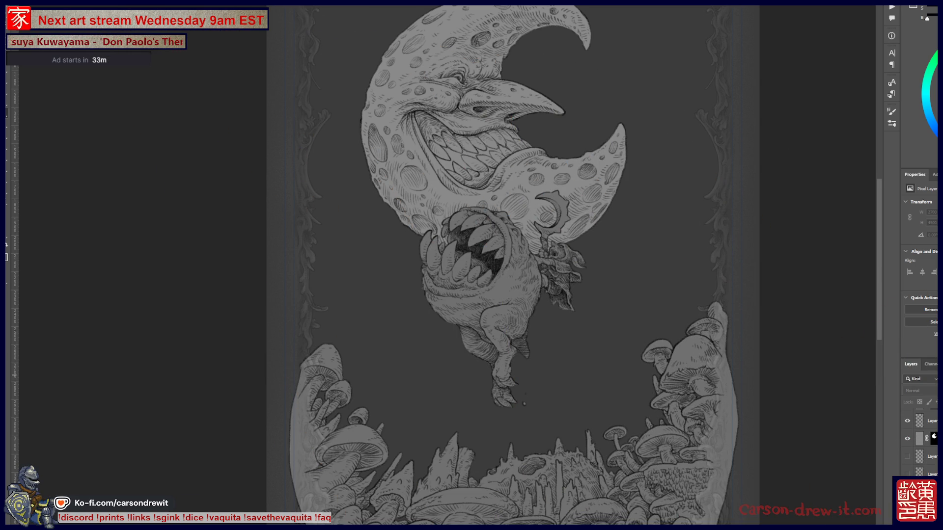
pyautogui.hotkey('alt', 'Tab')
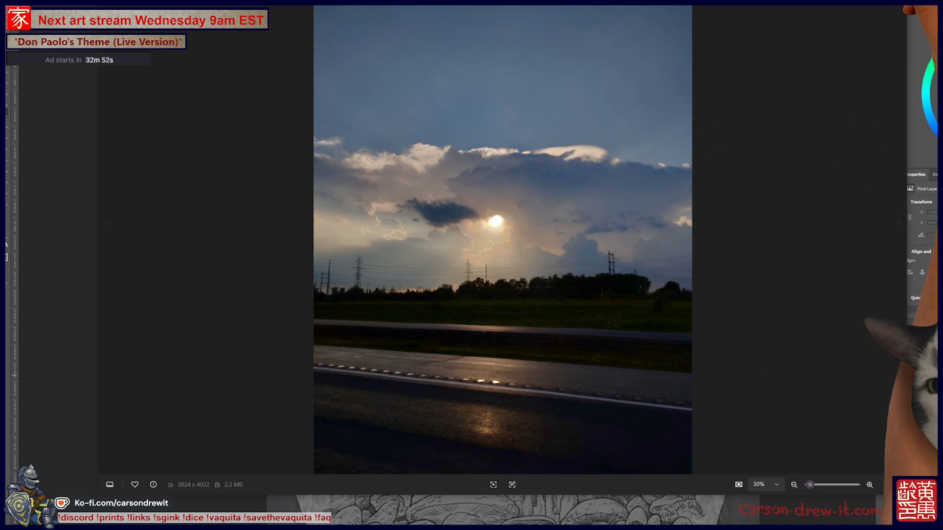
# Step: Compare the sky reference photos and paste the cloudy highway photo behind the moon drawing
pyautogui.hotkey('alt', 'Tab')
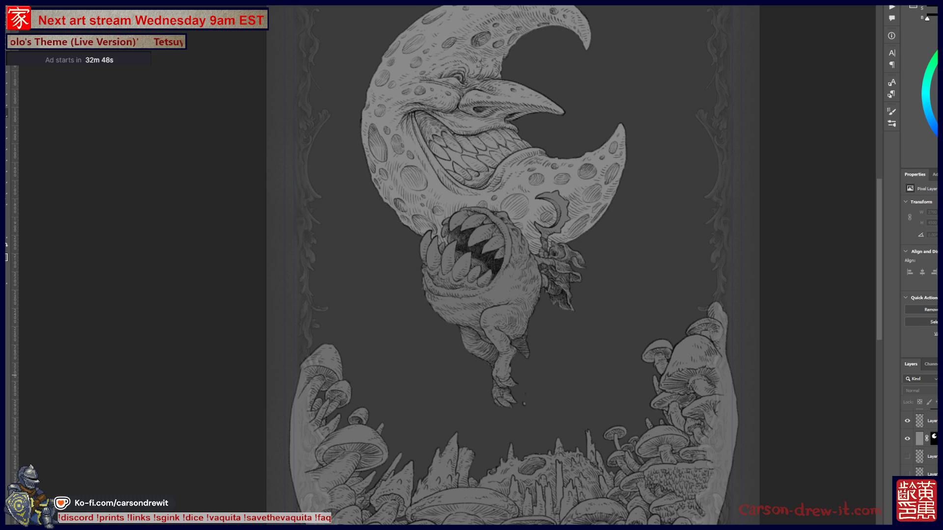
pyautogui.hotkey('alt', 'Tab')
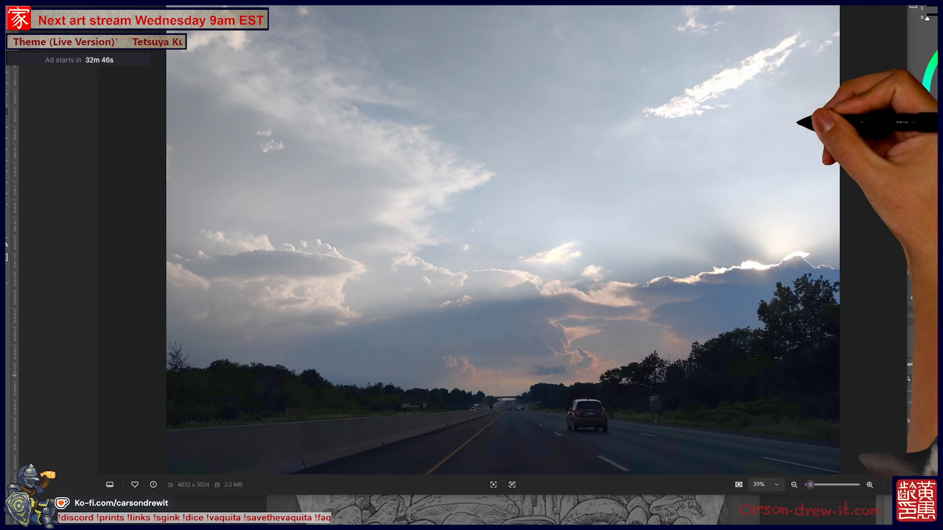
pyautogui.hotkey('alt', 'Tab')
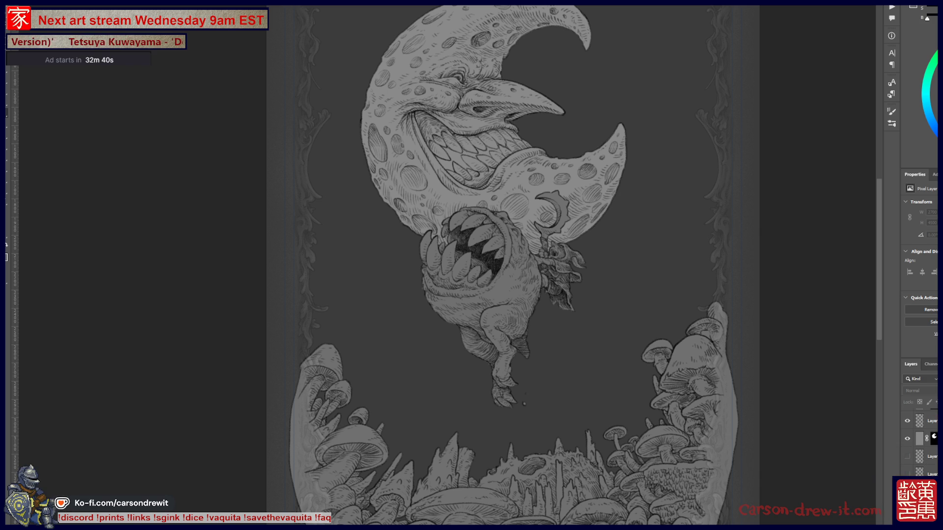
pyautogui.hotkey('ctrl', 'Tab')
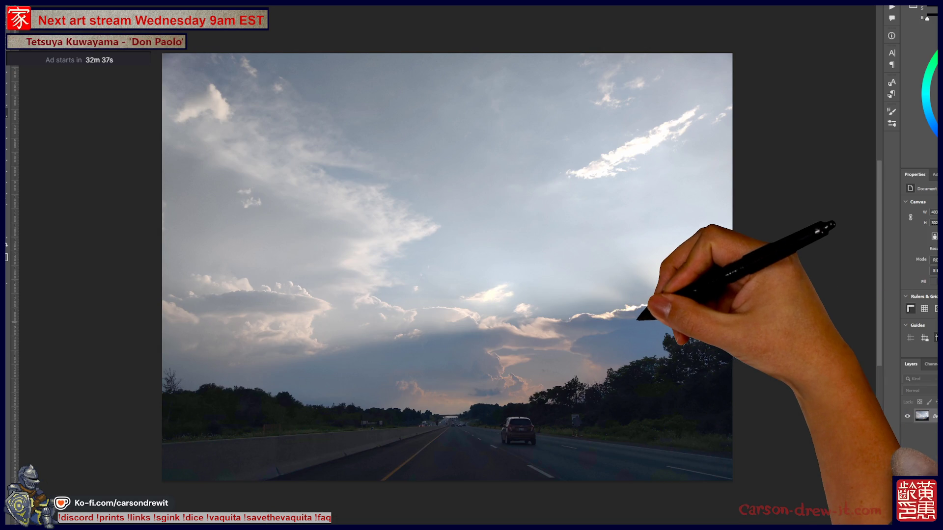
pyautogui.hotkey('ctrl', 'Tab')
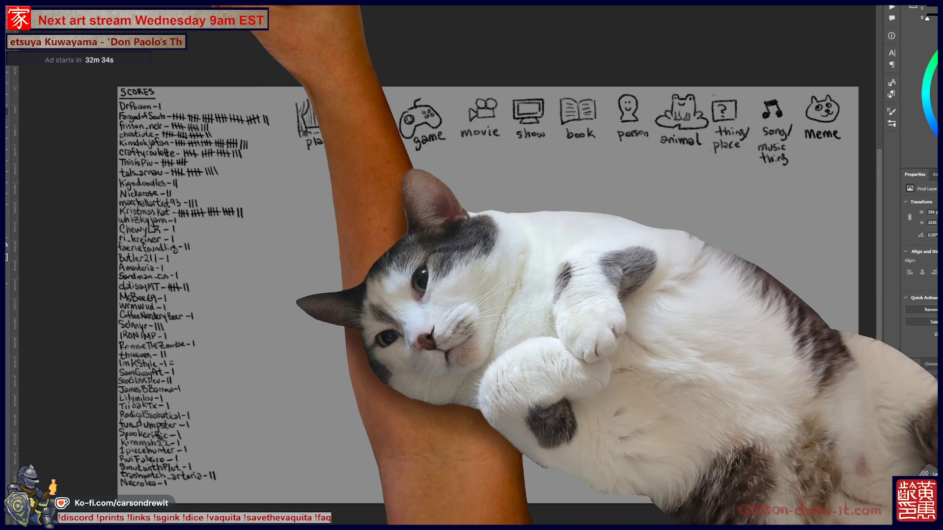
pyautogui.hotkey('ctrl', 'Tab')
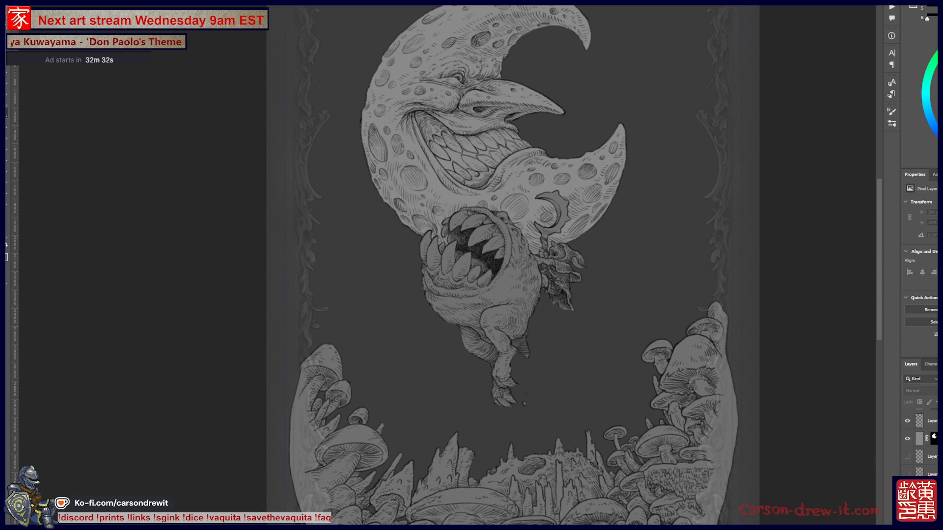
pyautogui.hotkey('ctrl', 'Tab')
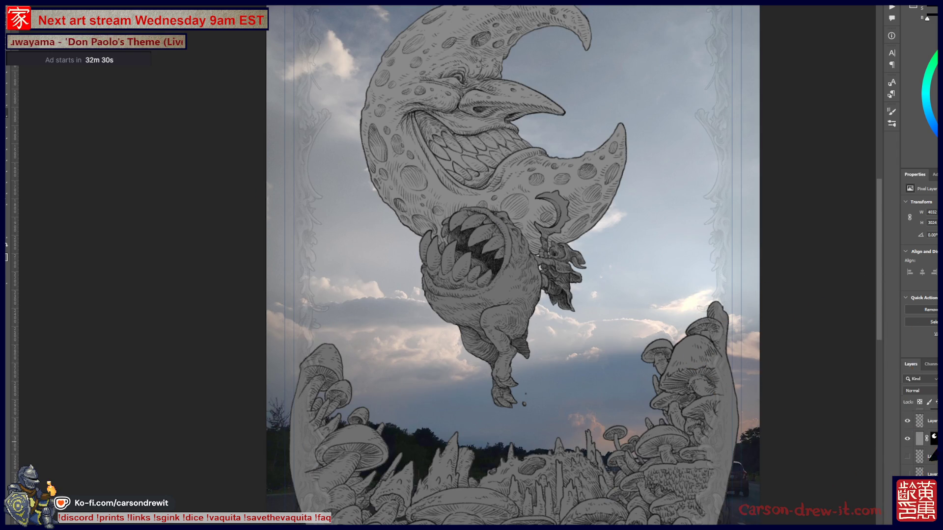
# Step: Set the sky photo to saturation -100 and lightness -72, then open Levels
pyautogui.hotkey('ctrl', 'u')
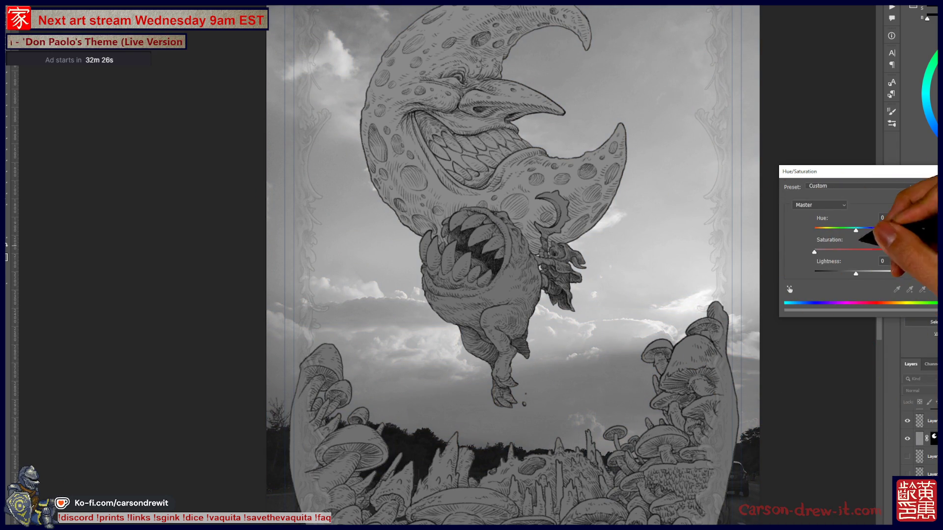
pyautogui.moveTo(848, 271); pyautogui.dragTo(826, 273)
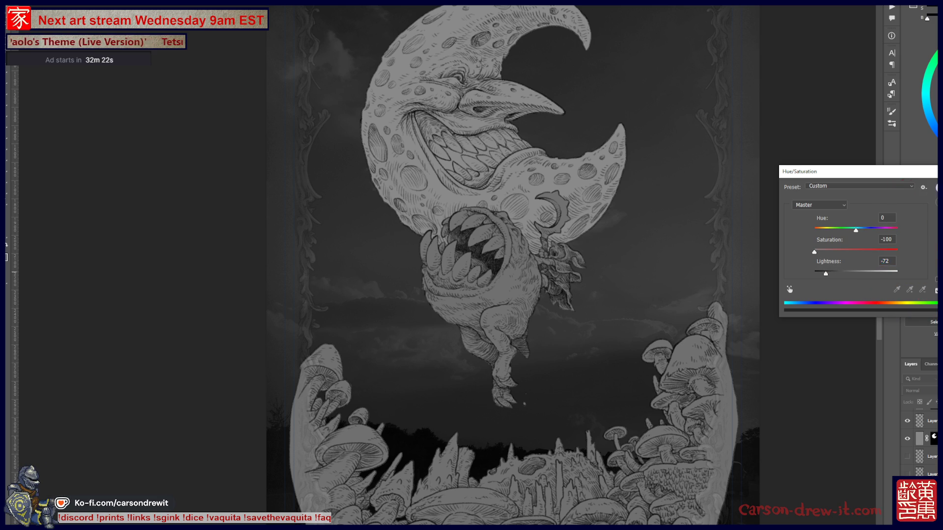
pyautogui.press('Return')
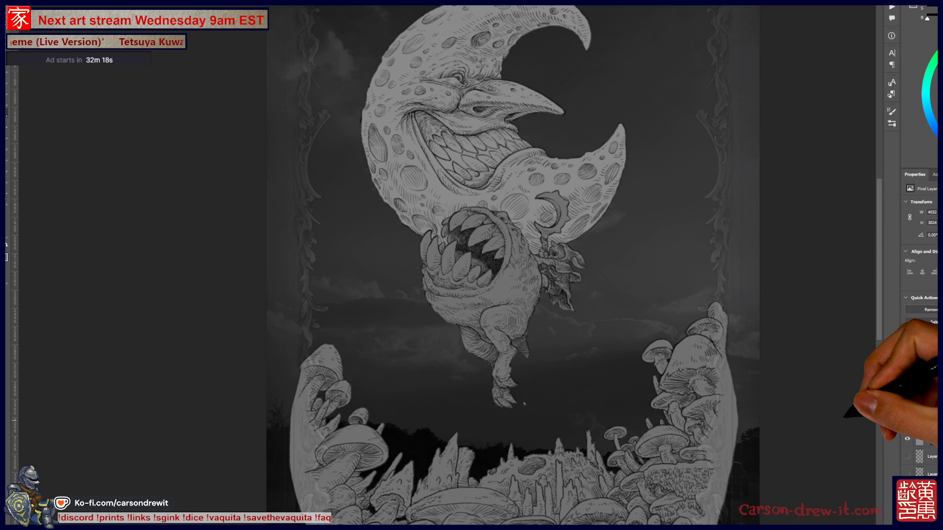
pyautogui.hotkey('ctrl', 'l')
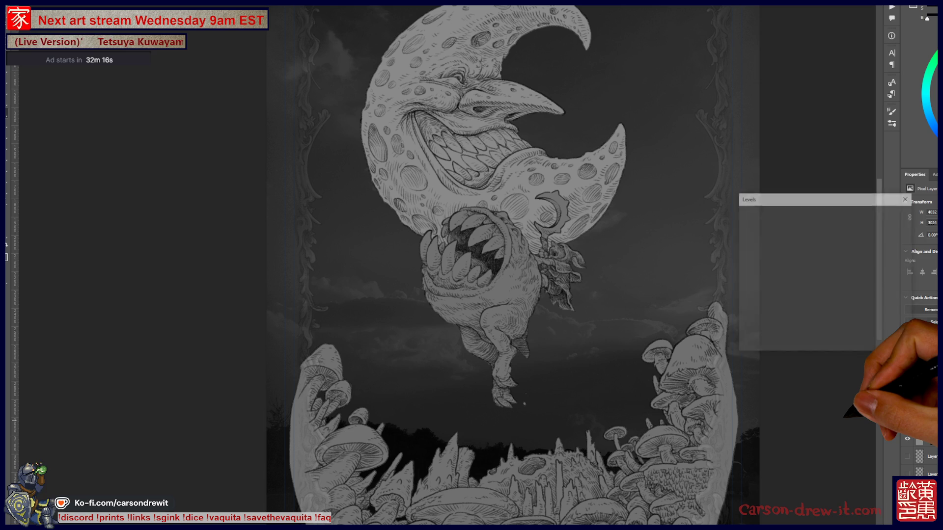
# Step: Apply Levels to the dark sky with input values 26, 0.94 and 196
pyautogui.moveTo(749, 294); pyautogui.dragTo(794, 293)
pyautogui.click(762, 293)
pyautogui.click(798, 293)
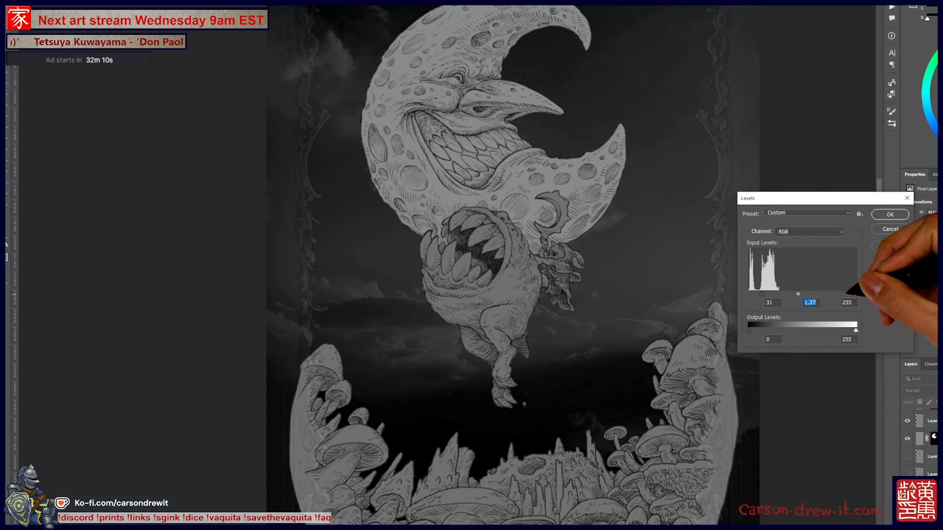
pyautogui.click(831, 294)
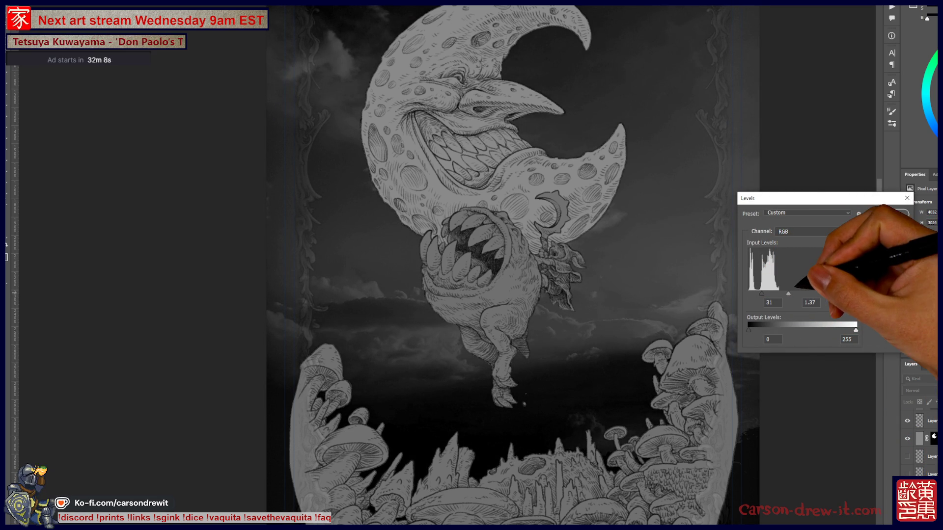
pyautogui.moveTo(789, 294); pyautogui.dragTo(801, 294)
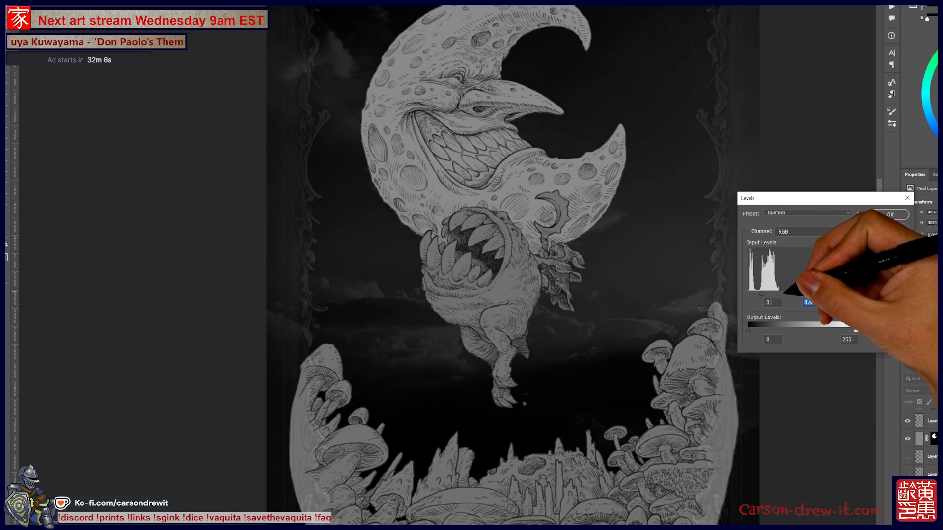
pyautogui.moveTo(760, 293); pyautogui.dragTo(758, 293)
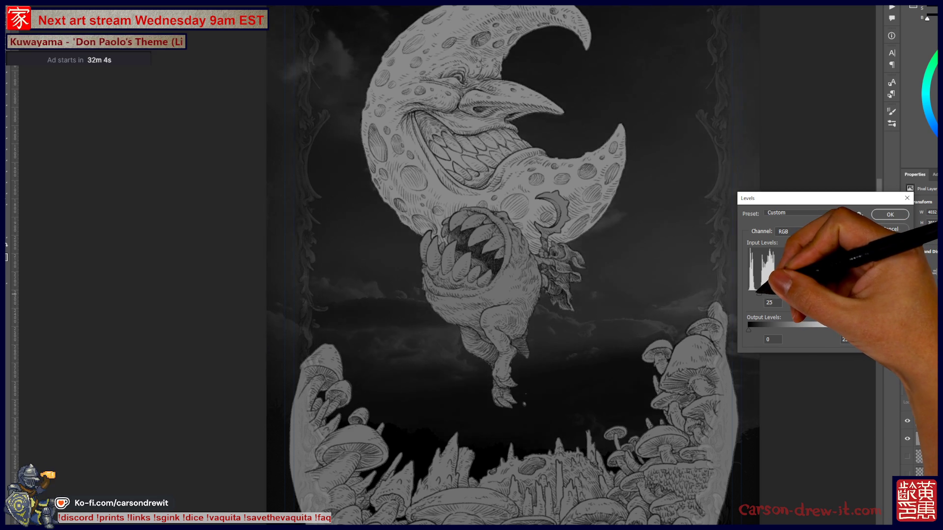
pyautogui.click(760, 293)
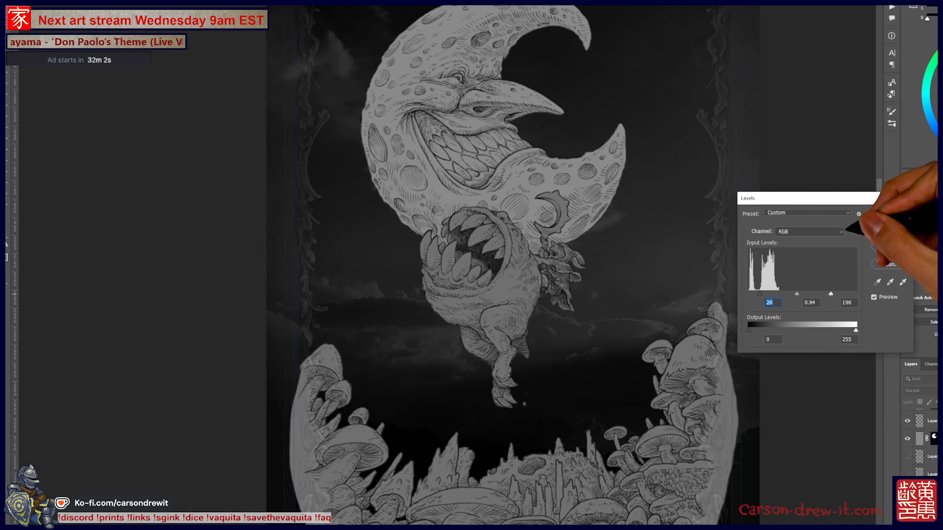
pyautogui.click(883, 215)
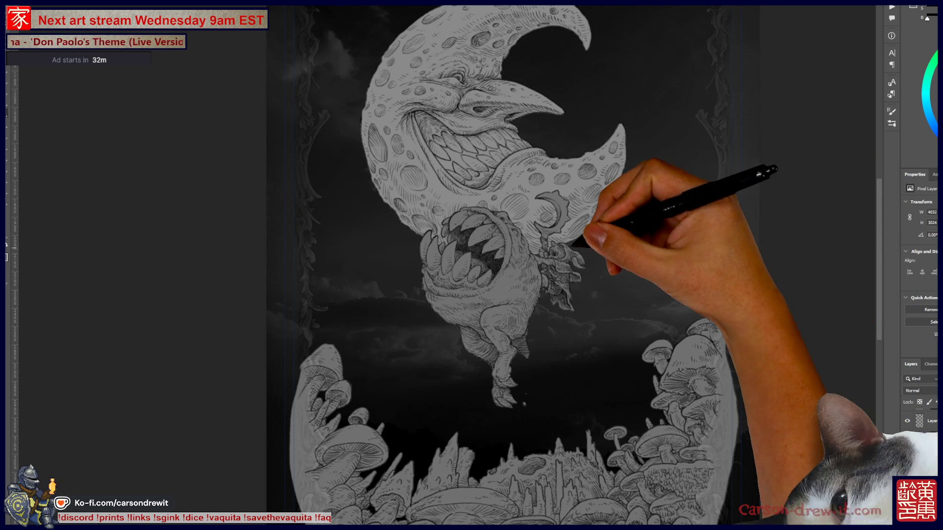
# Step: Review the whole artwork and compare the drawing's light fill, then open the Filter menu
pyautogui.hotkey('ctrl', '-')
pyautogui.hotkey('ctrl', '-')
pyautogui.scroll(2, 506, 408)
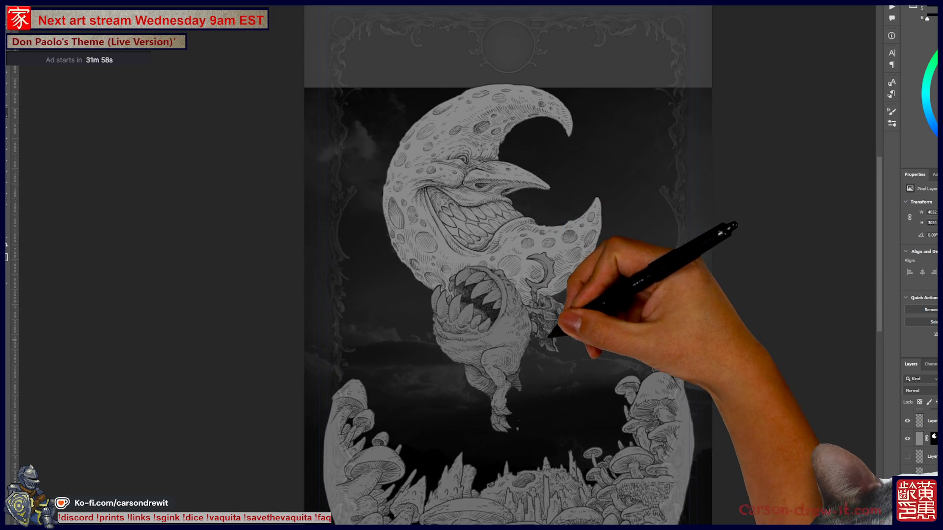
pyautogui.hotkey('ctrl', '-')
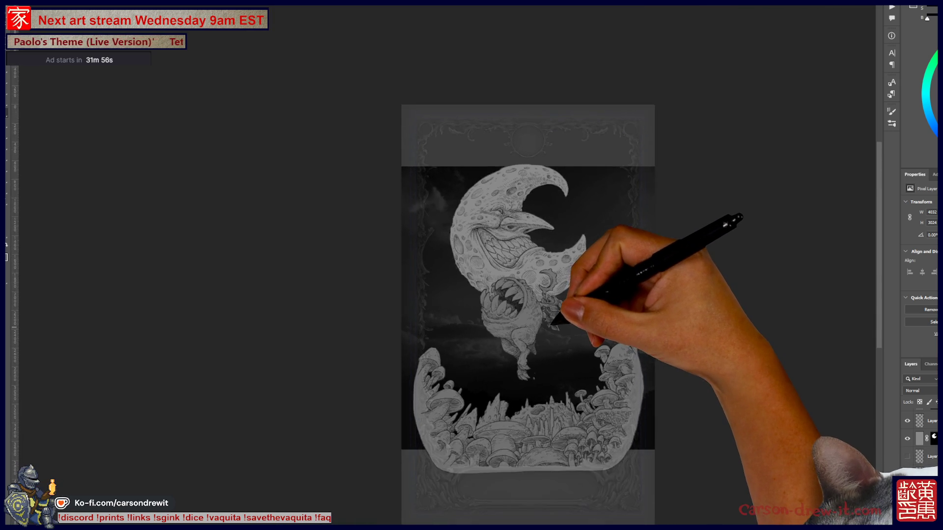
pyautogui.hotkey('ctrl', '+')
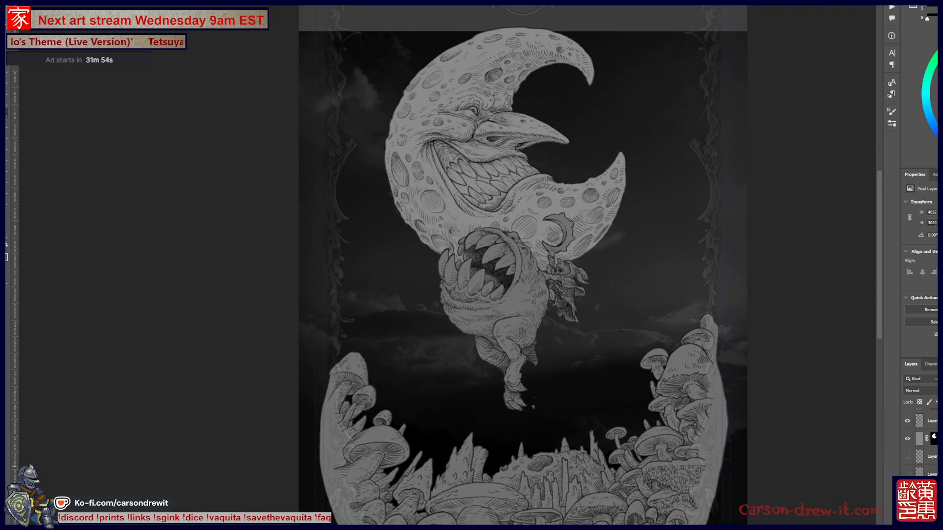
pyautogui.hotkey('ctrl', 'z')
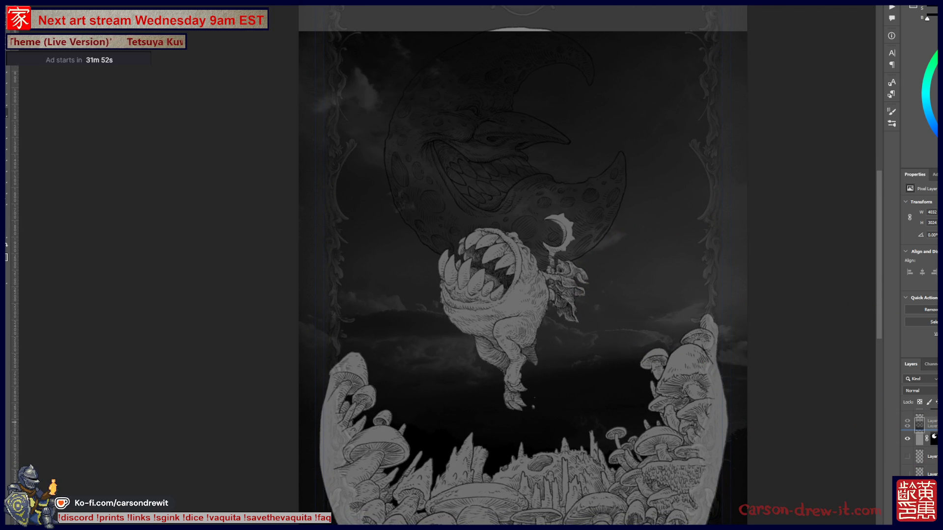
pyautogui.hotkey('ctrl', 'shift', 'z')
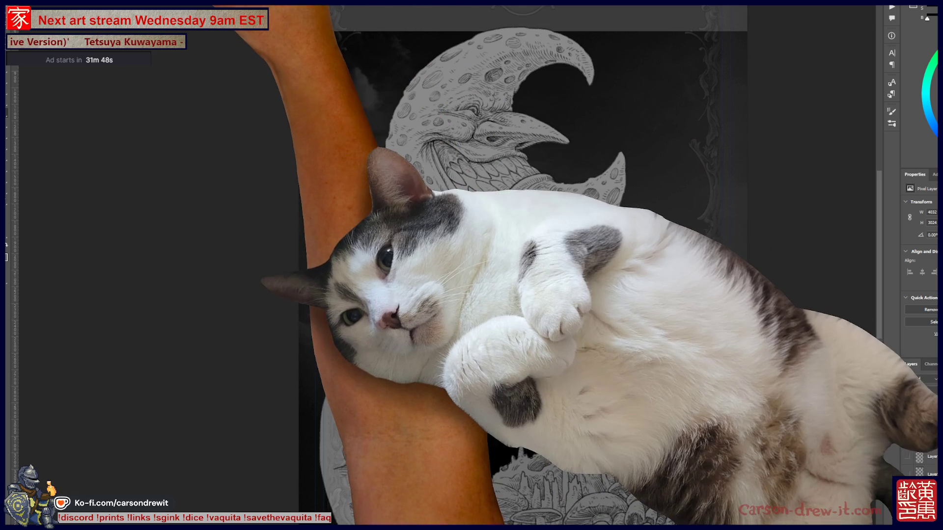
pyautogui.hotkey('alt', 't')
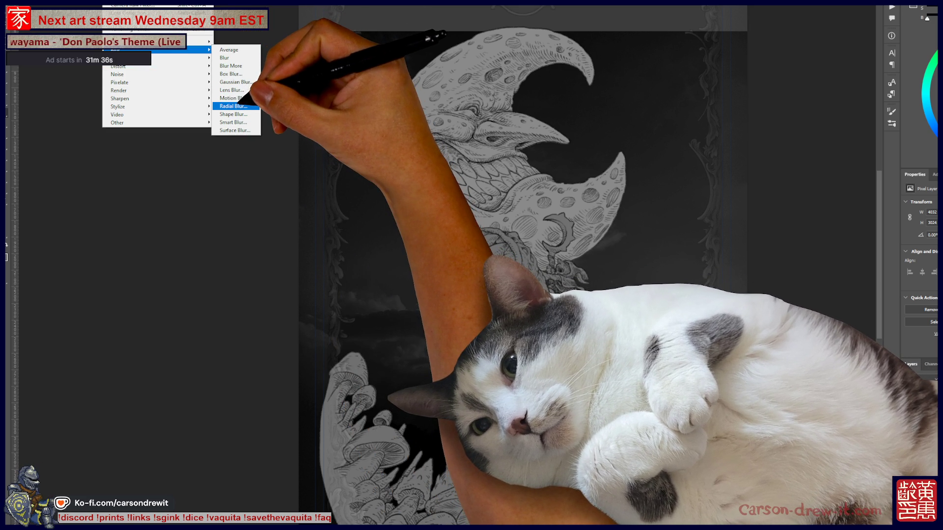
# Step: Apply a 90°, 40-pixel Motion Blur, then open Radial Blur and dismiss it
pyautogui.click(239, 99)
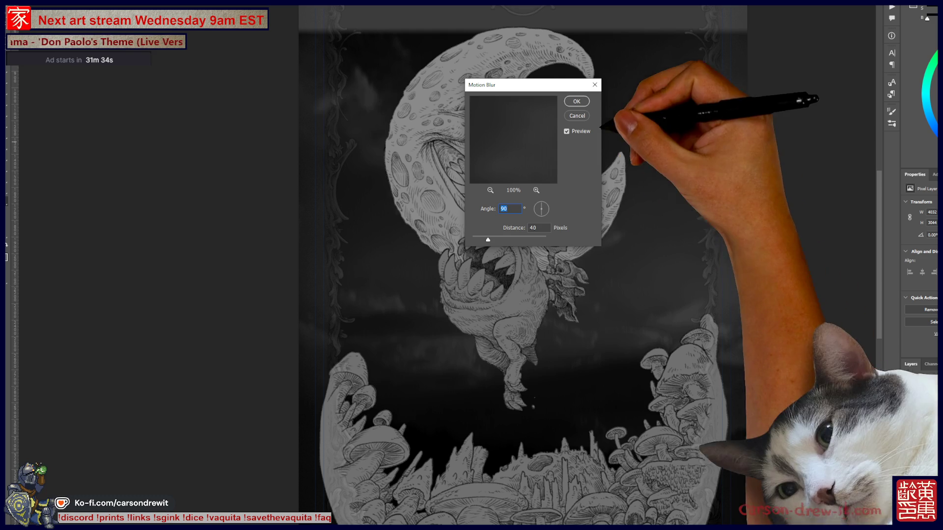
pyautogui.click(573, 98)
pyautogui.hotkey('alt', 't')
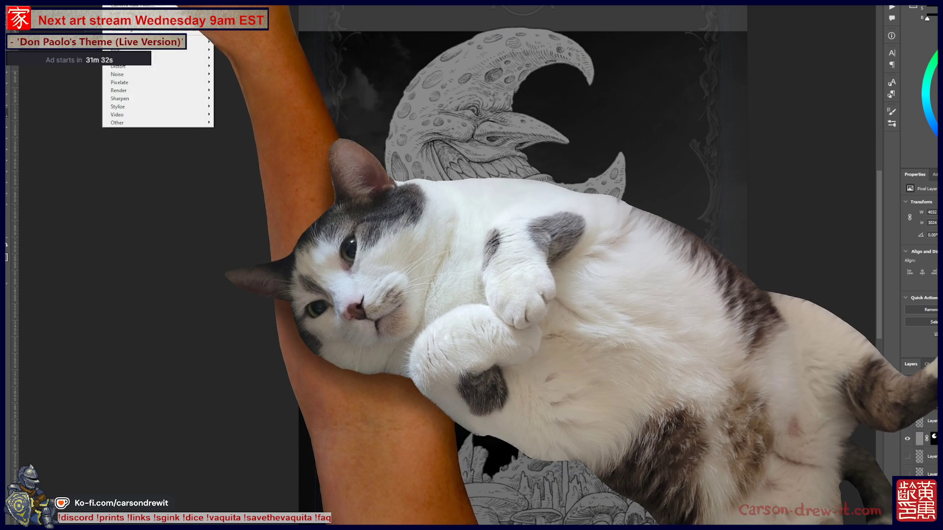
pyautogui.moveTo(156, 57)
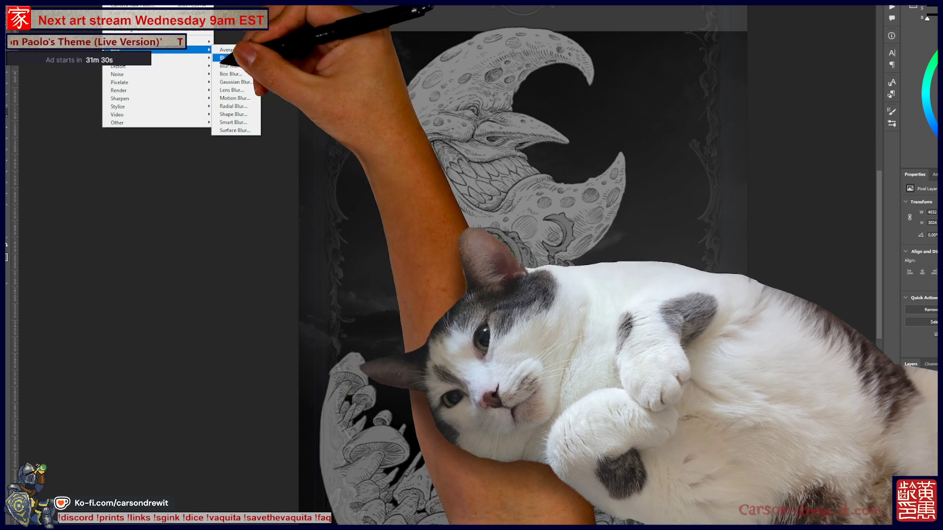
pyautogui.click(233, 106)
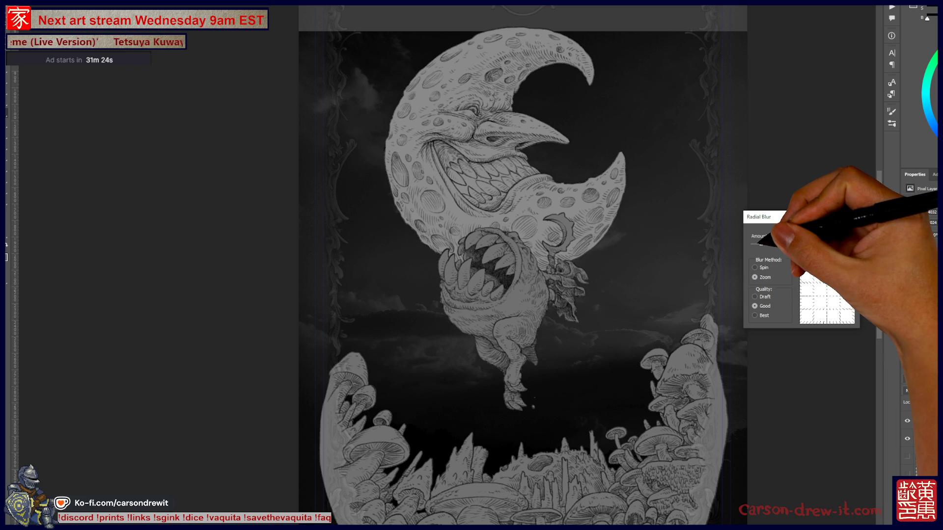
pyautogui.press('Return')
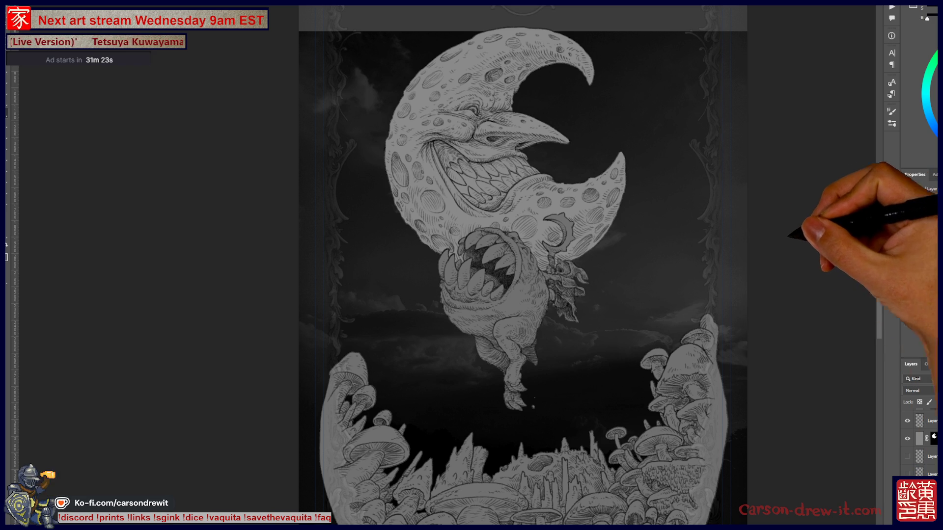
# Step: Free-transform the top layer, moving and scaling it over the artwork
pyautogui.moveTo(589, 295); pyautogui.dragTo(509, 277)
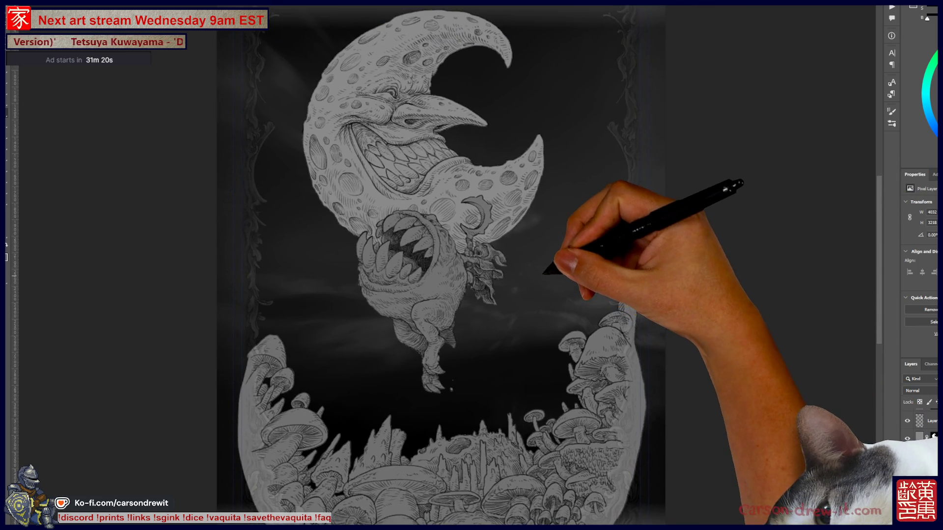
pyautogui.hotkey('ctrl', '-')
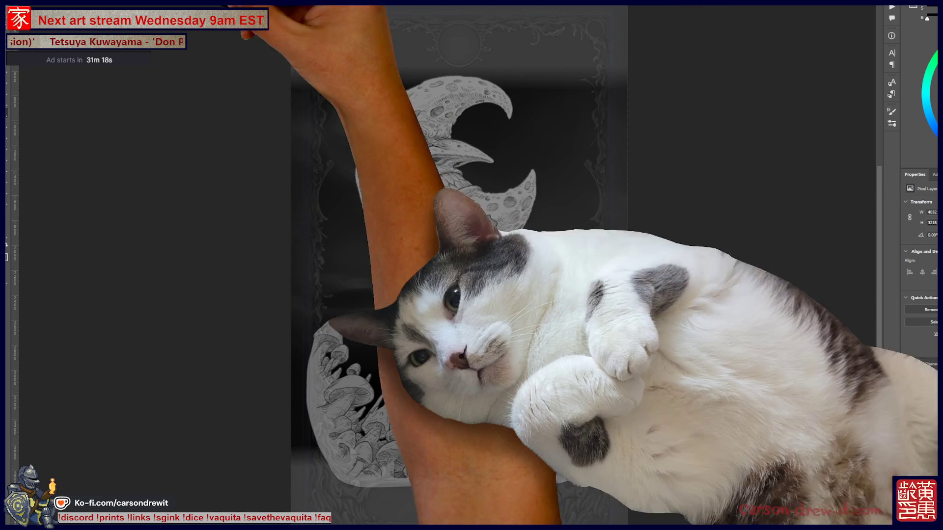
pyautogui.hotkey('ctrl', 't')
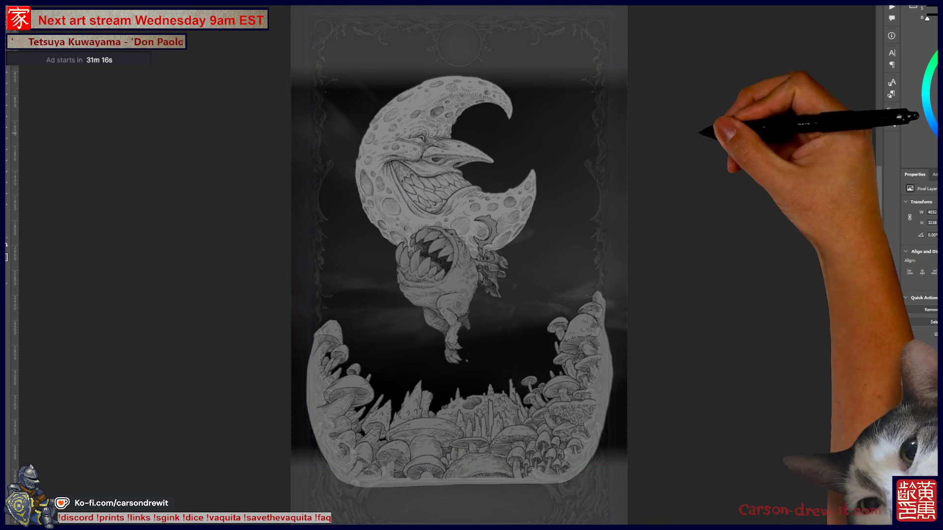
pyautogui.moveTo(542, 267); pyautogui.dragTo(423, 281)
pyautogui.moveTo(674, 80); pyautogui.dragTo(650, 293)
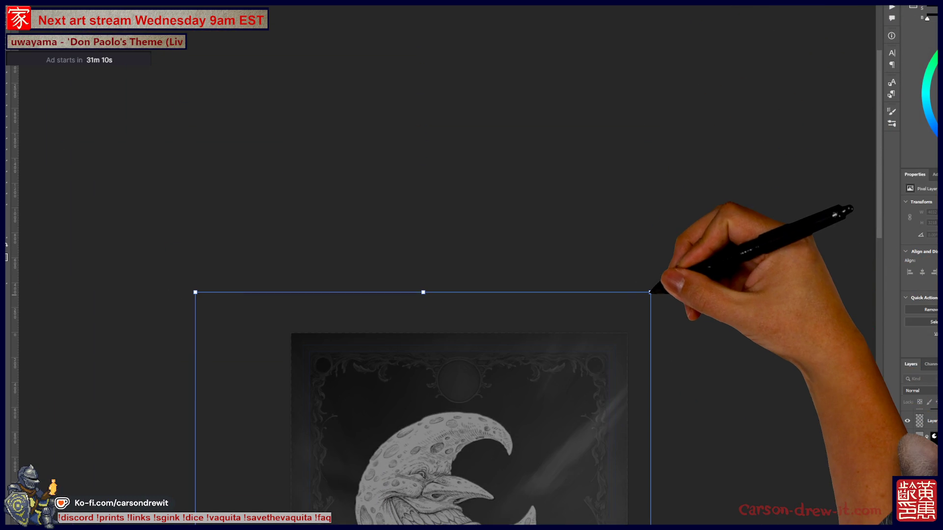
pyautogui.moveTo(521, 385); pyautogui.dragTo(506, 47)
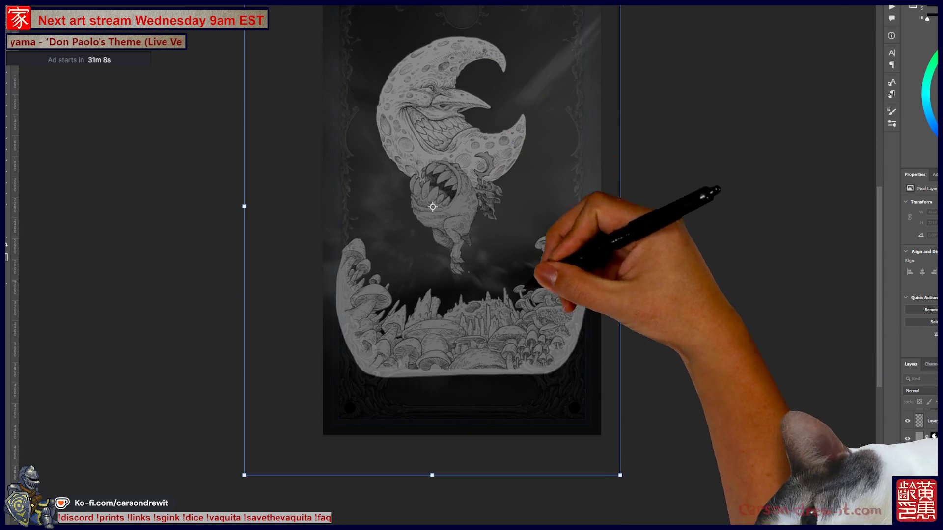
pyautogui.moveTo(432, 207); pyautogui.dragTo(460, 193)
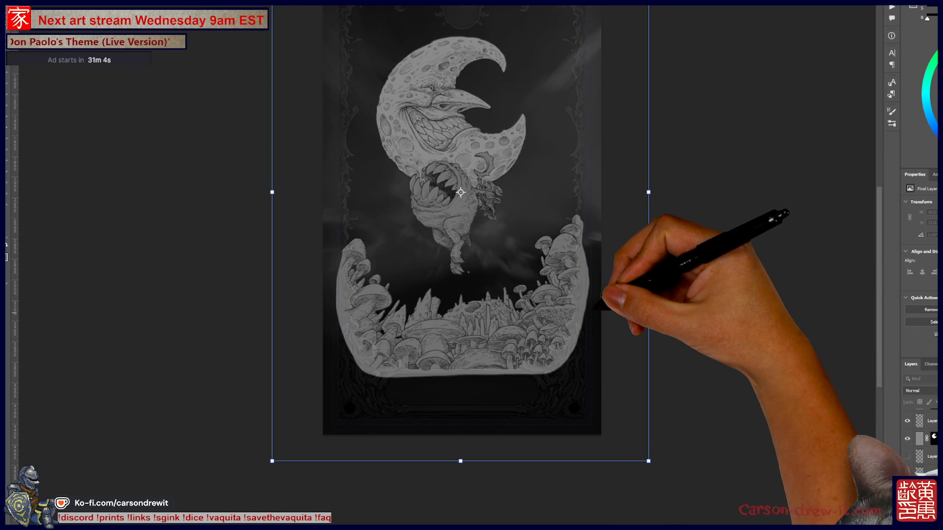
pyautogui.moveTo(462, 192); pyautogui.dragTo(461, 302)
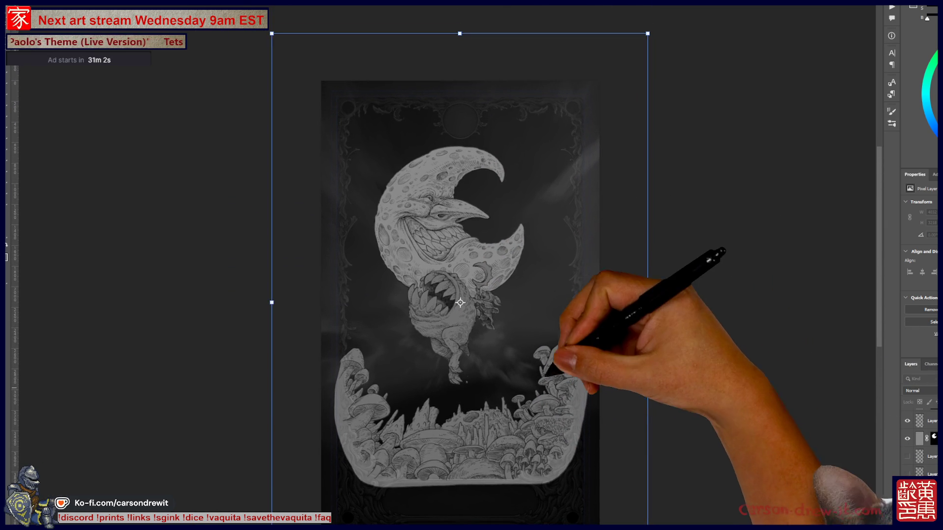
# Step: Adjust the transformed layer's left, right and top edges to fit the canvas
pyautogui.scroll(1, 511, 317)
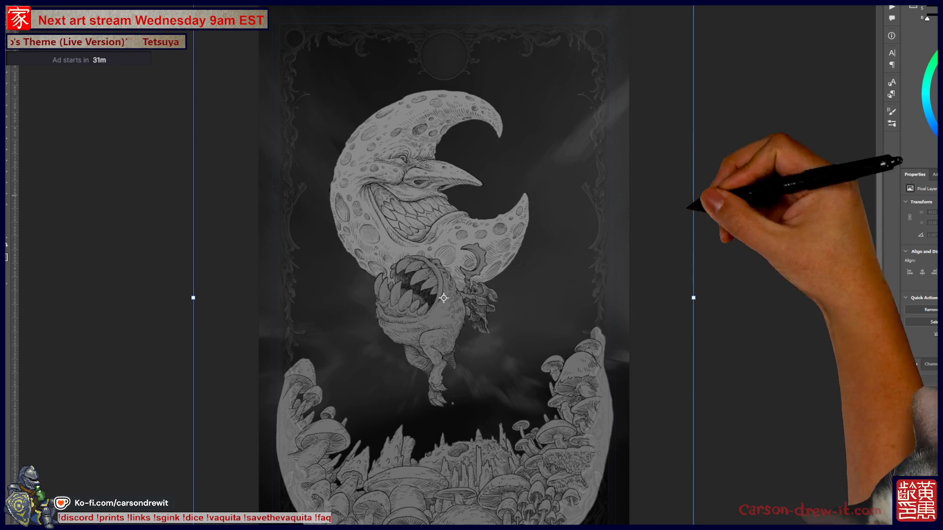
pyautogui.moveTo(693, 298); pyautogui.dragTo(664, 298)
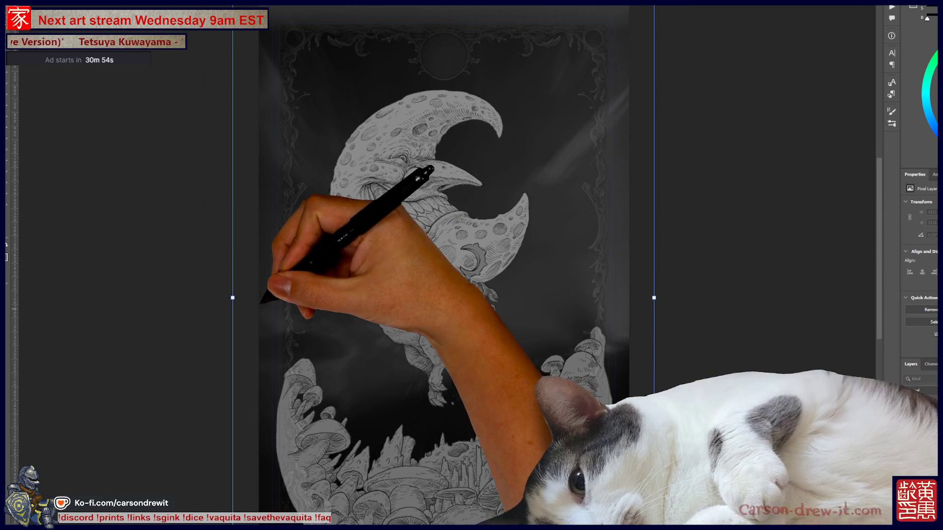
pyautogui.moveTo(232, 298); pyautogui.dragTo(269, 298)
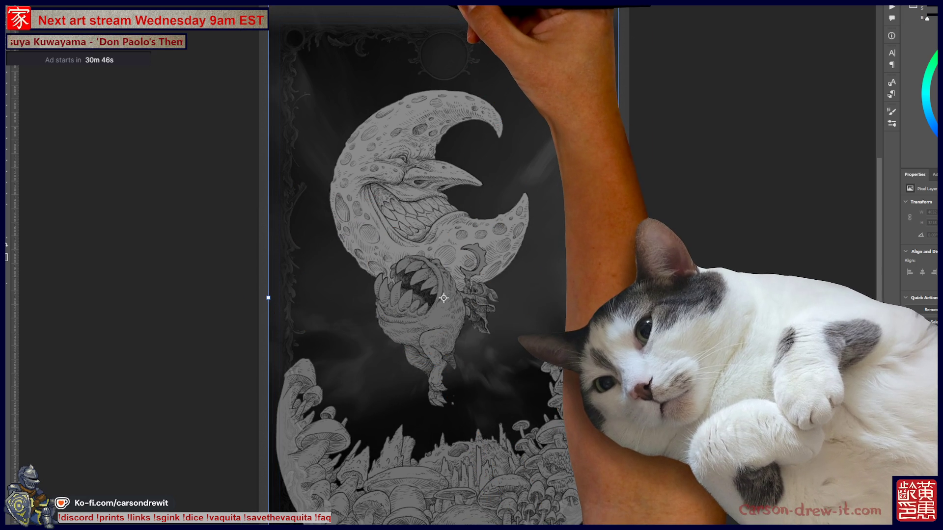
pyautogui.moveTo(443, 5); pyautogui.dragTo(444, 10)
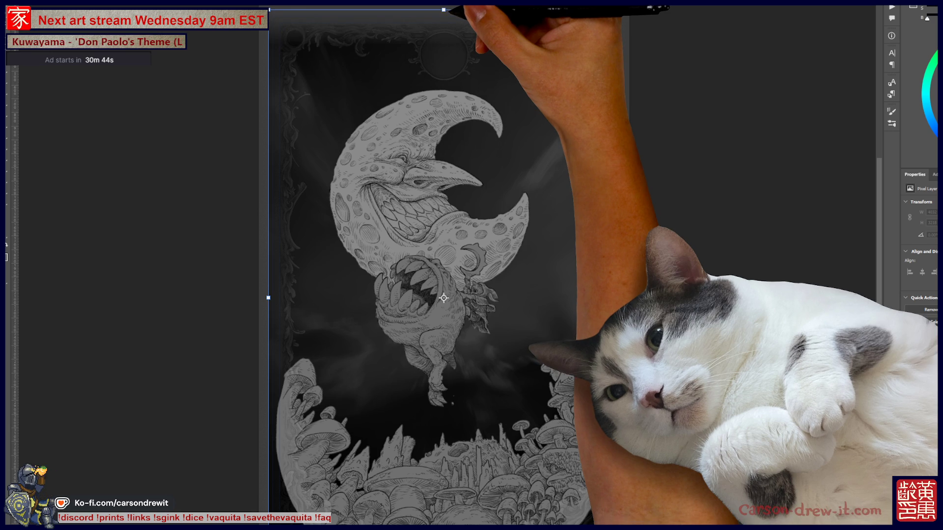
pyautogui.scroll(-1, 442, 276)
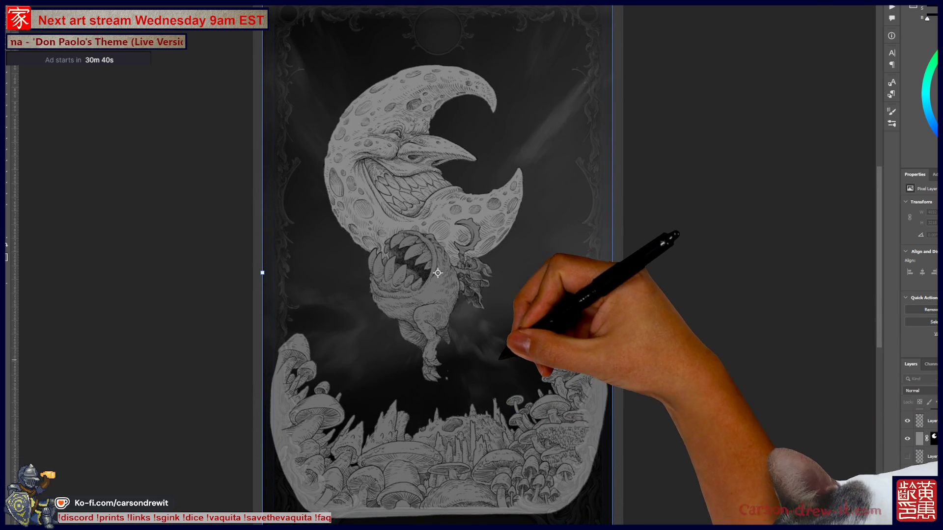
pyautogui.moveTo(444, 9)
pyautogui.mouseDown()
pyautogui.moveTo(444, 33)
pyautogui.moveTo(438, 2)
pyautogui.mouseUp()
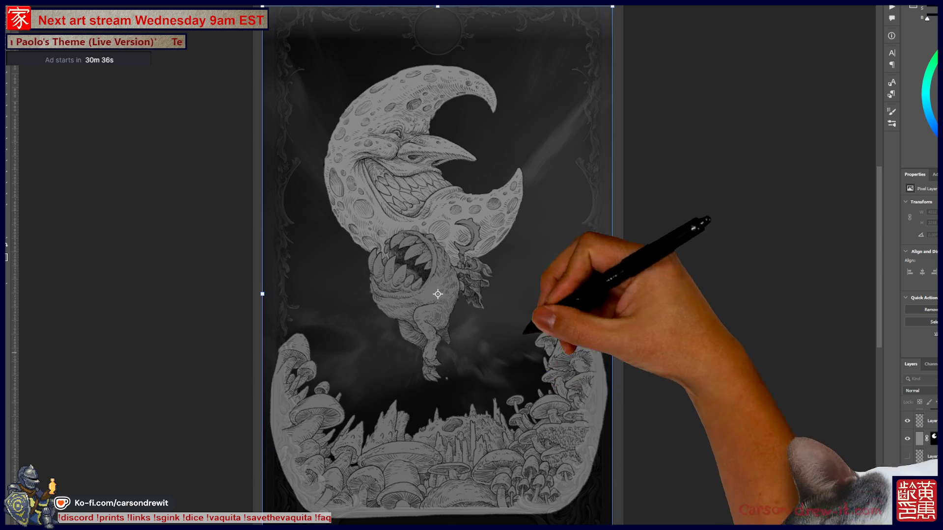
pyautogui.scroll(5, 520, 353)
pyautogui.moveTo(440, 122); pyautogui.dragTo(434, 78)
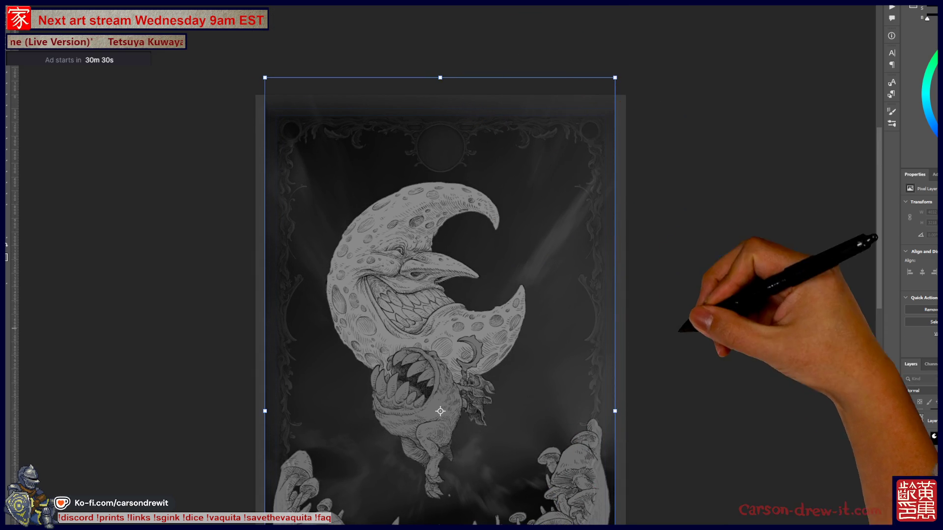
pyautogui.scroll(-5, 538, 280)
# Step: Frame the whole moon figure in view and show the top layer over the drawing
pyautogui.moveTo(419, 286)
pyautogui.mouseDown()
pyautogui.moveTo(439, 243)
pyautogui.moveTo(426, 282)
pyautogui.mouseUp()
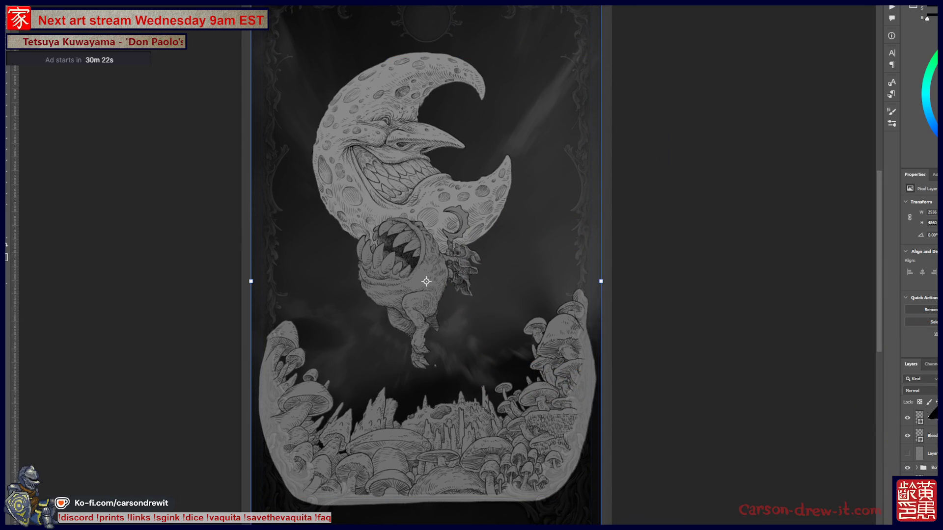
pyautogui.moveTo(427, 281)
pyautogui.mouseDown()
pyautogui.moveTo(488, 379)
pyautogui.moveTo(471, 303)
pyautogui.mouseUp()
pyautogui.scroll(5, 472, 304)
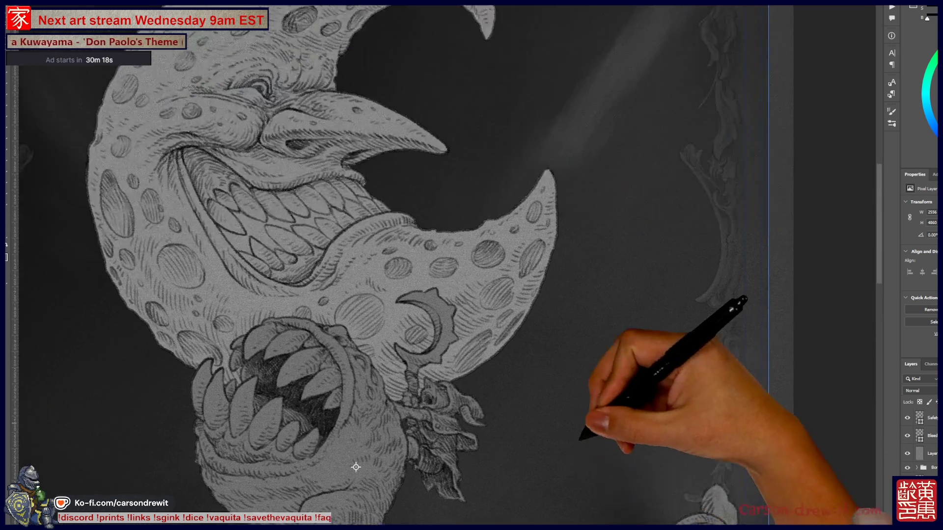
pyautogui.scroll(-5, 501, 283)
pyautogui.scroll(2, 501, 284)
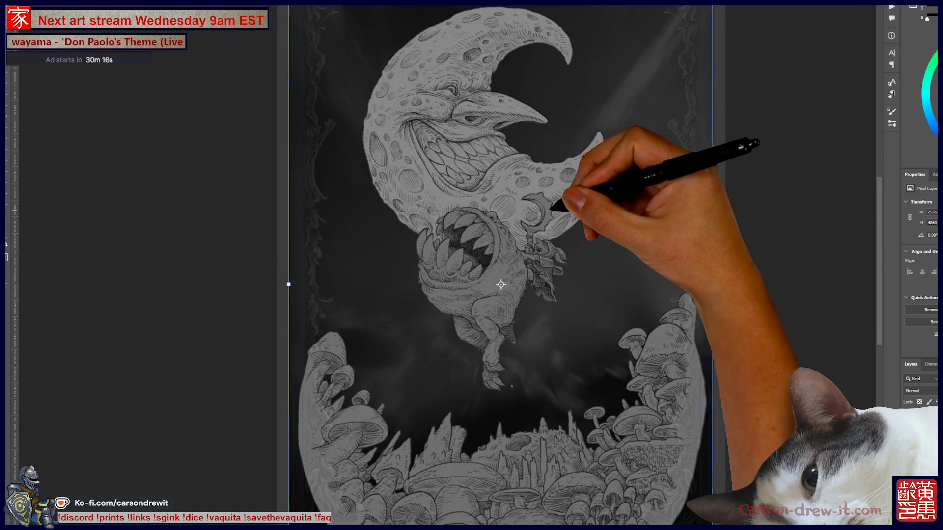
pyautogui.moveTo(501, 284); pyautogui.dragTo(491, 317)
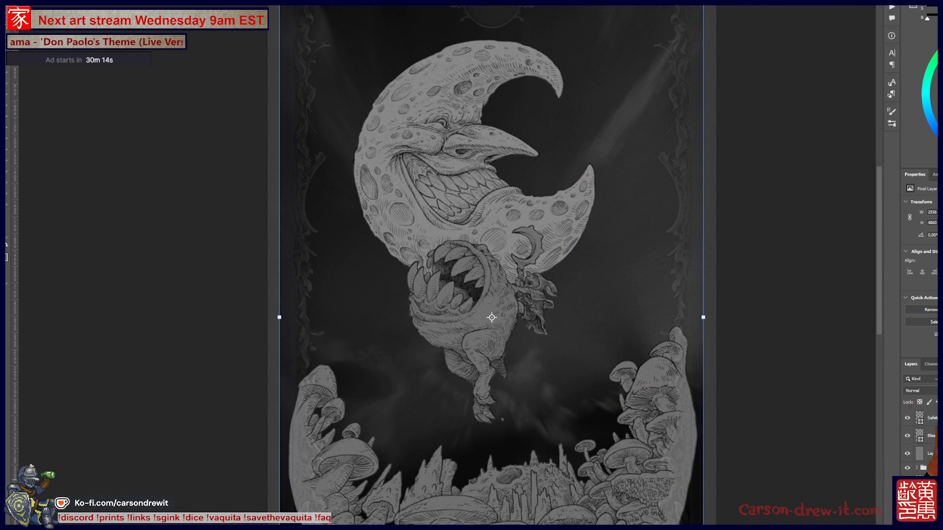
pyautogui.scroll(-3, 663, 378)
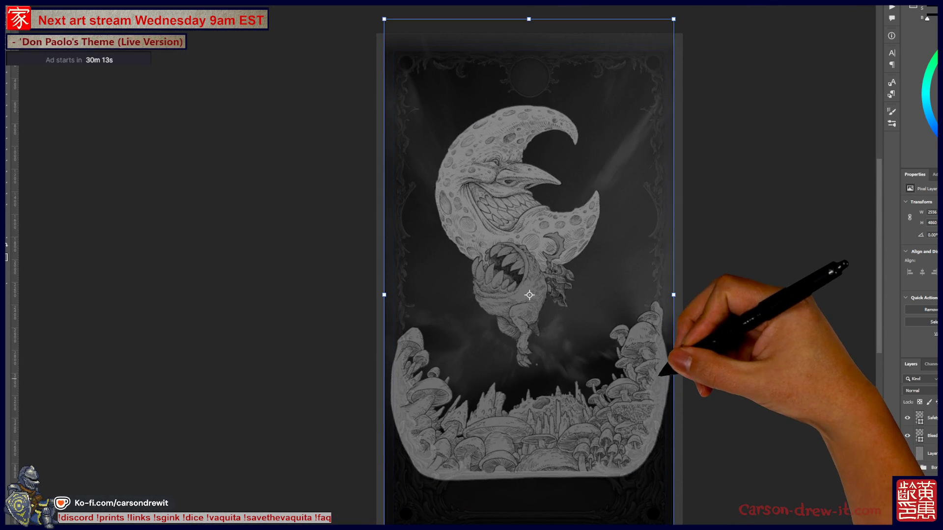
pyautogui.scroll(2, 638, 403)
pyautogui.scroll(1, 649, 418)
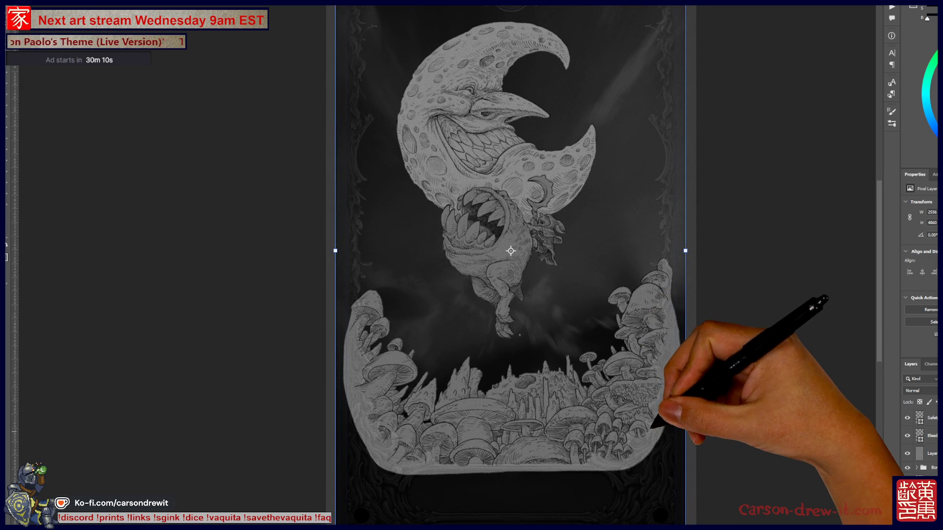
pyautogui.scroll(1, 556, 292)
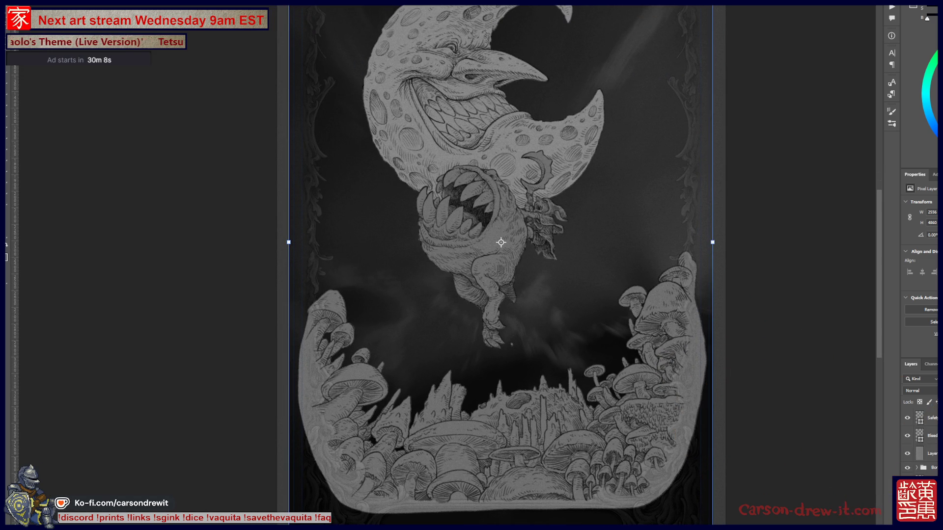
pyautogui.scroll(1, 663, 428)
pyautogui.scroll(1, 663, 428)
pyautogui.scroll(1, 668, 417)
pyautogui.moveTo(553, 238); pyautogui.dragTo(534, 224)
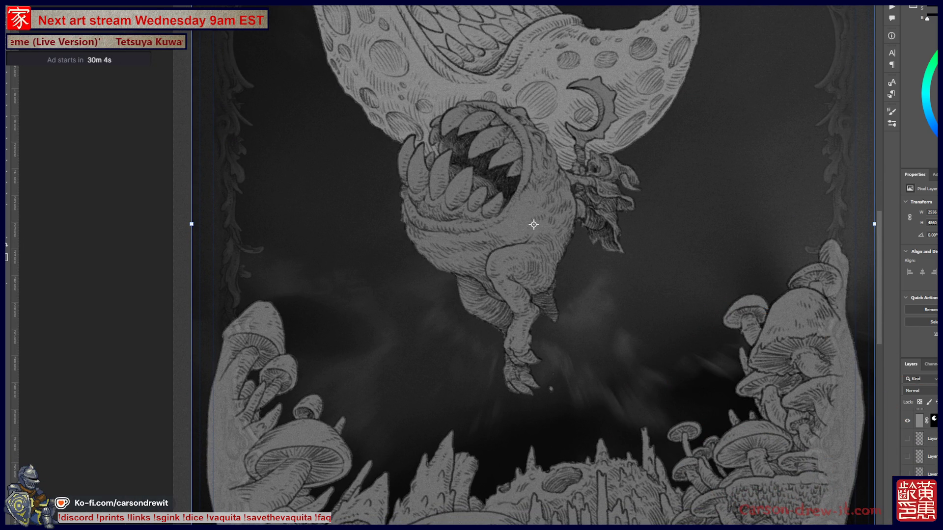
pyautogui.scroll(-1, 526, 344)
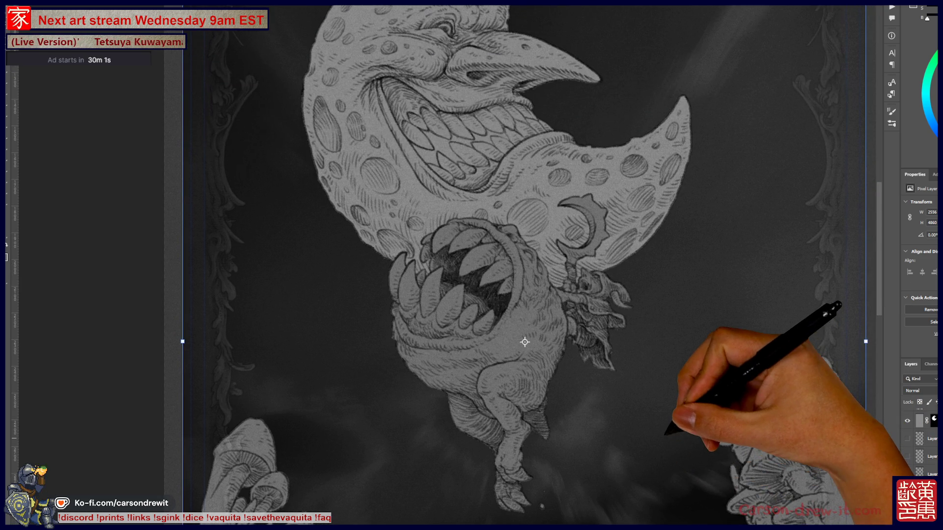
pyautogui.scroll(-1, 579, 379)
pyautogui.scroll(-1, 587, 384)
pyautogui.moveTo(586, 384)
pyautogui.mouseDown()
pyautogui.moveTo(526, 348)
pyautogui.moveTo(511, 353)
pyautogui.mouseUp()
pyautogui.scroll(1, 526, 348)
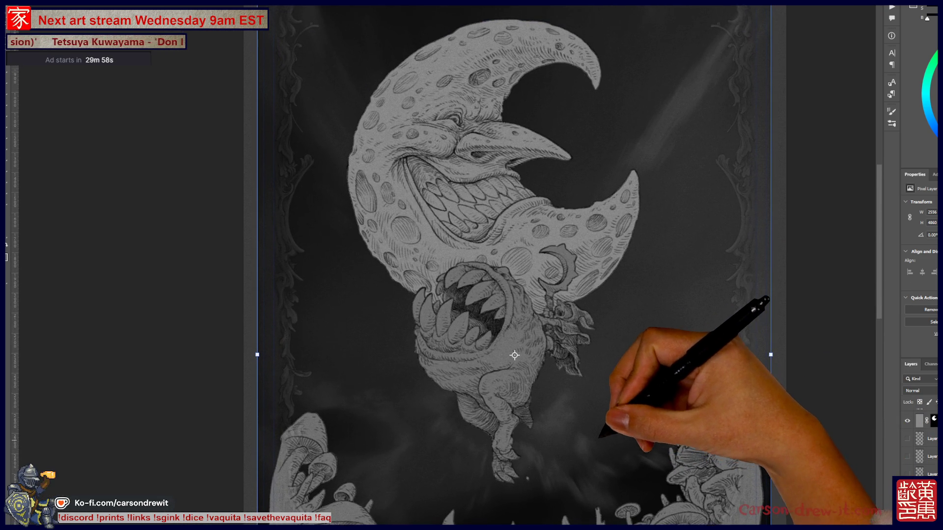
pyautogui.scroll(-1, 515, 344)
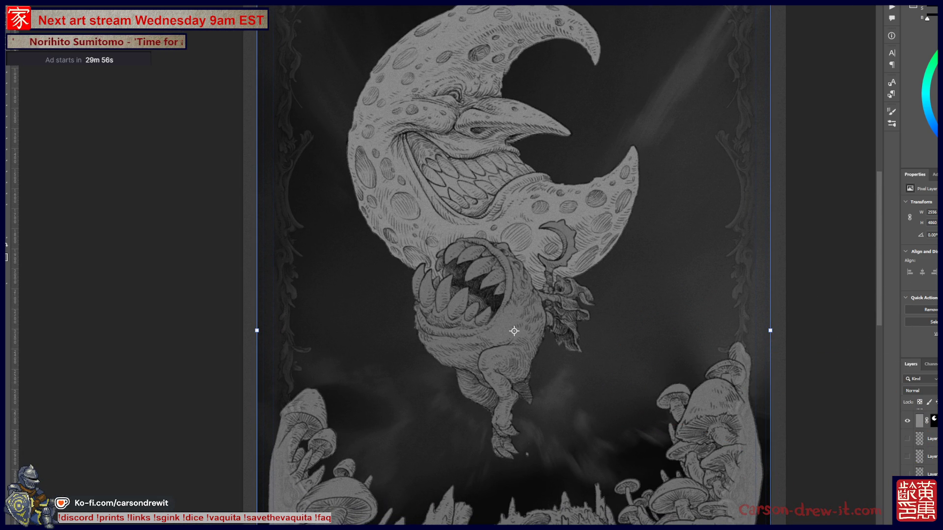
pyautogui.moveTo(515, 331); pyautogui.dragTo(506, 320)
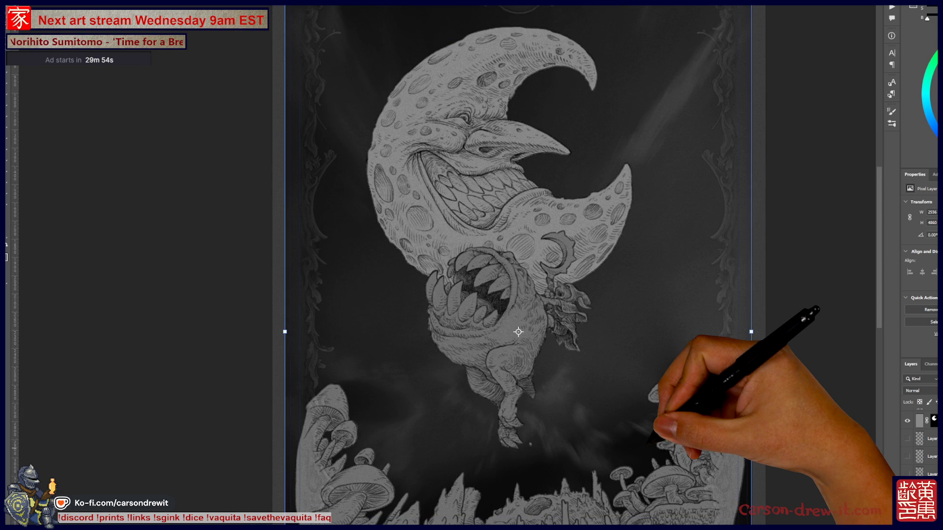
pyautogui.scroll(-1, 495, 332)
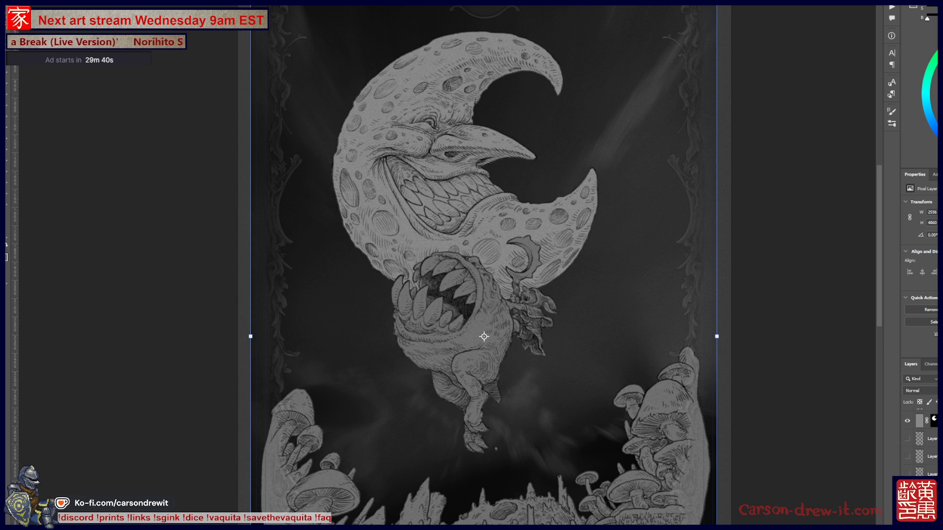
pyautogui.hotkey('ctrl', ',')
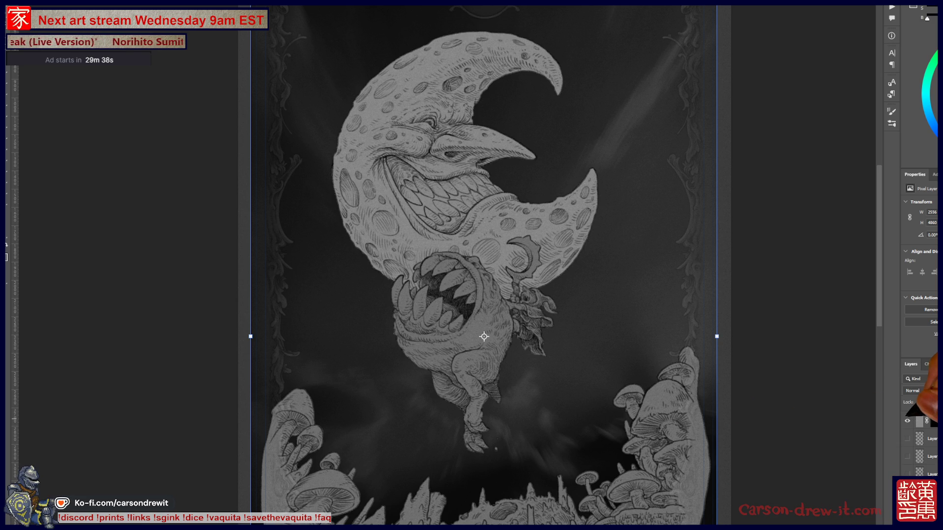
pyautogui.moveTo(485, 327)
pyautogui.mouseDown()
pyautogui.moveTo(478, 427)
pyautogui.moveTo(498, 515)
pyautogui.mouseUp()
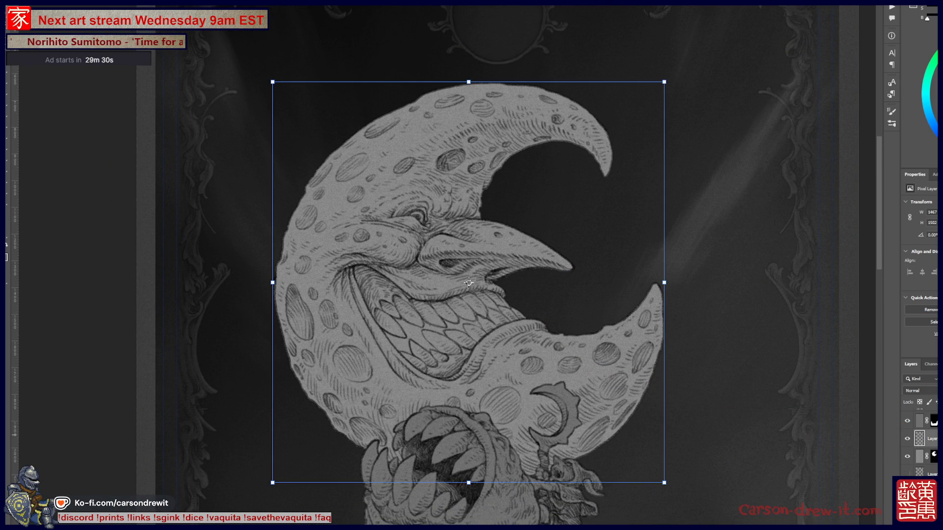
# Step: Fade the moon layer to 30% opacity and zoom out to view the whole card
pyautogui.press('3')
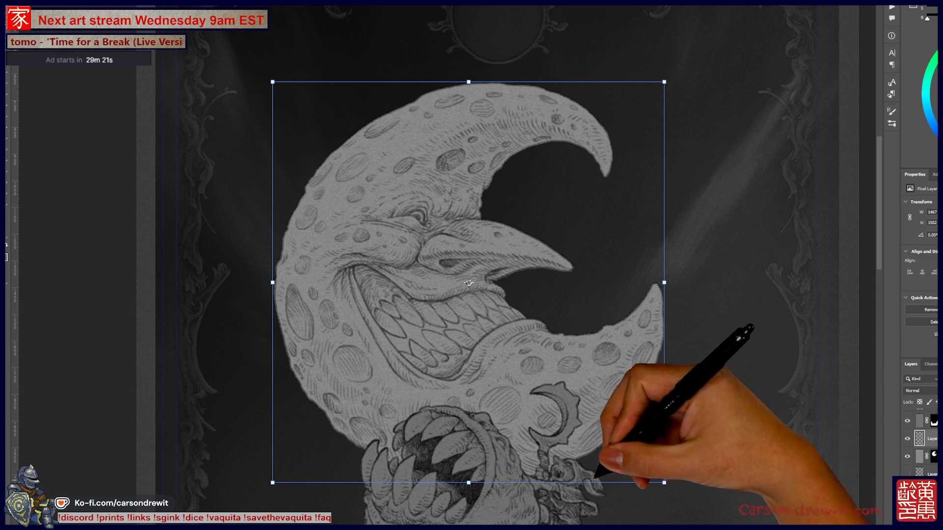
pyautogui.scroll(-3, 471, 265)
pyautogui.hotkey('ctrl', '-')
pyautogui.hotkey('ctrl', '-')
pyautogui.scroll(2, 536, 307)
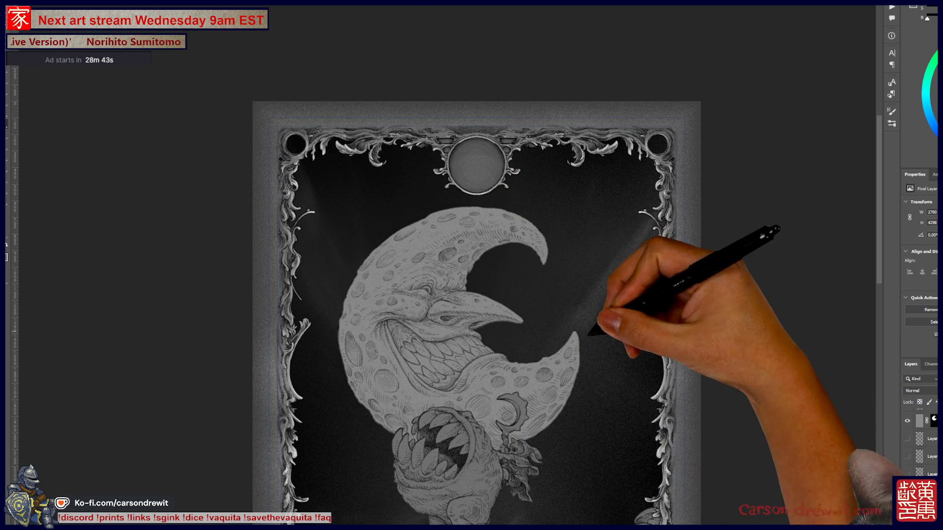
# Step: Apply a 0.7-pixel Gaussian Blur to the artwork layer, then recheck the framing on the moon
pyautogui.moveTo(477, 295); pyautogui.dragTo(454, 246)
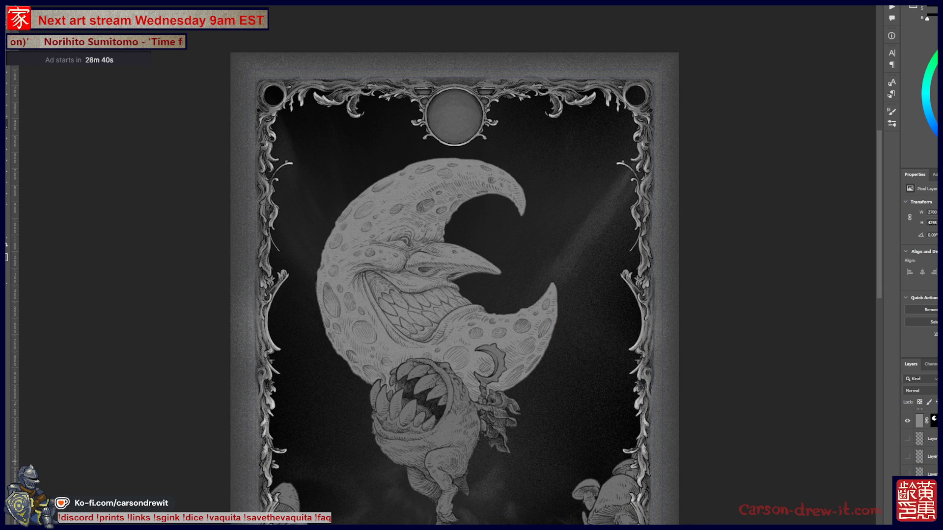
pyautogui.hotkey('alt', 't')
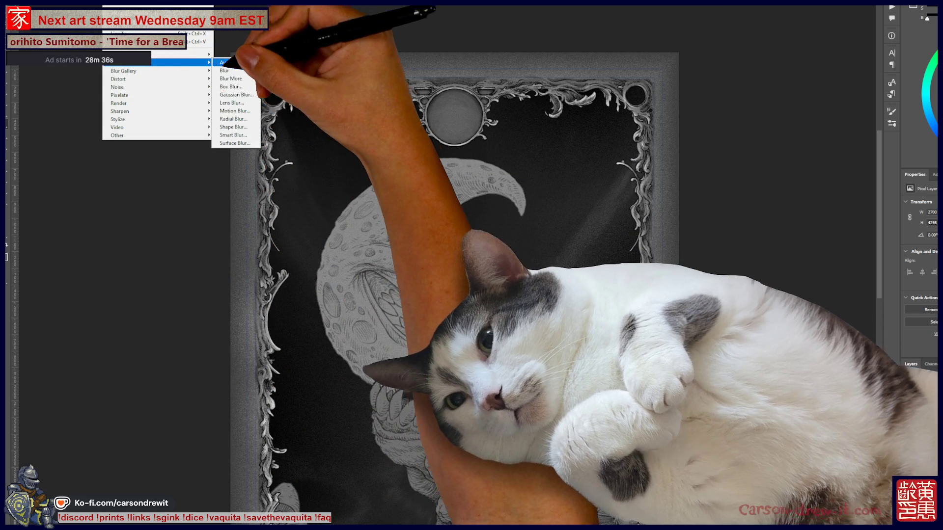
pyautogui.click(236, 95)
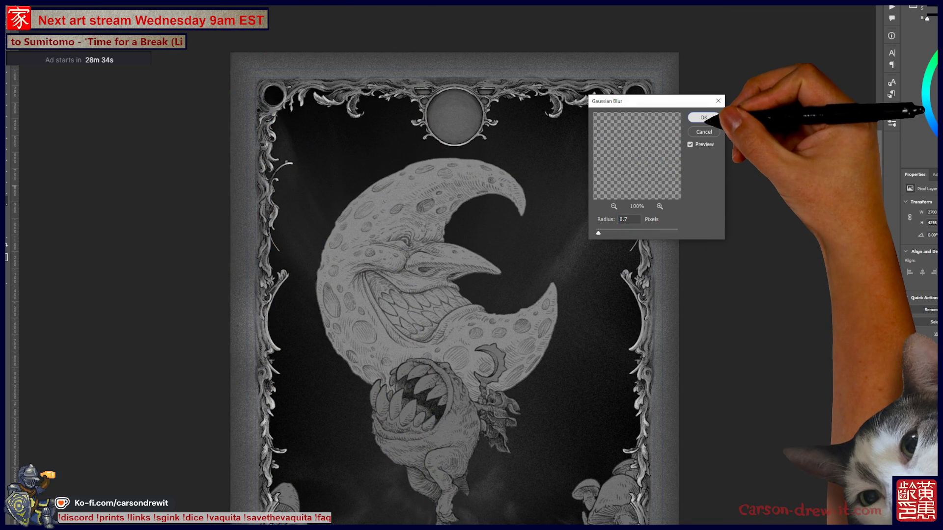
pyautogui.click(704, 118)
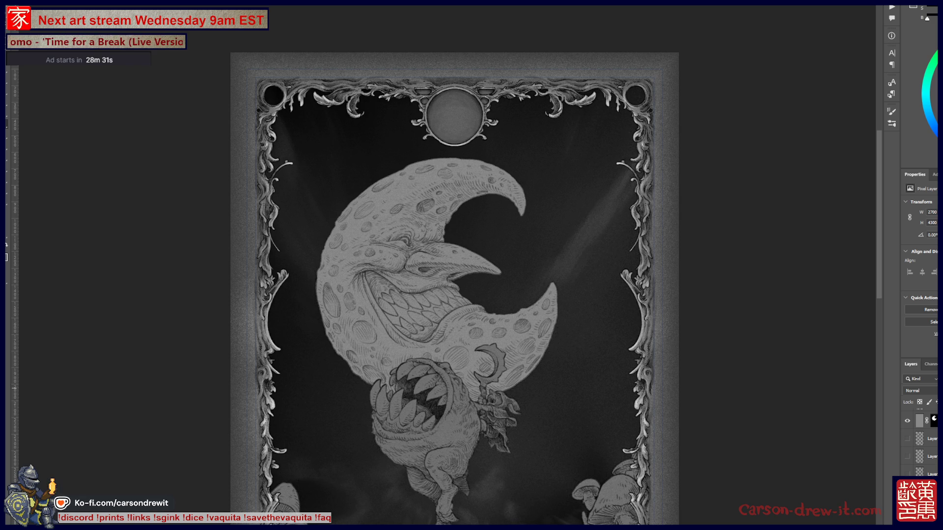
pyautogui.scroll(-3, 452, 265)
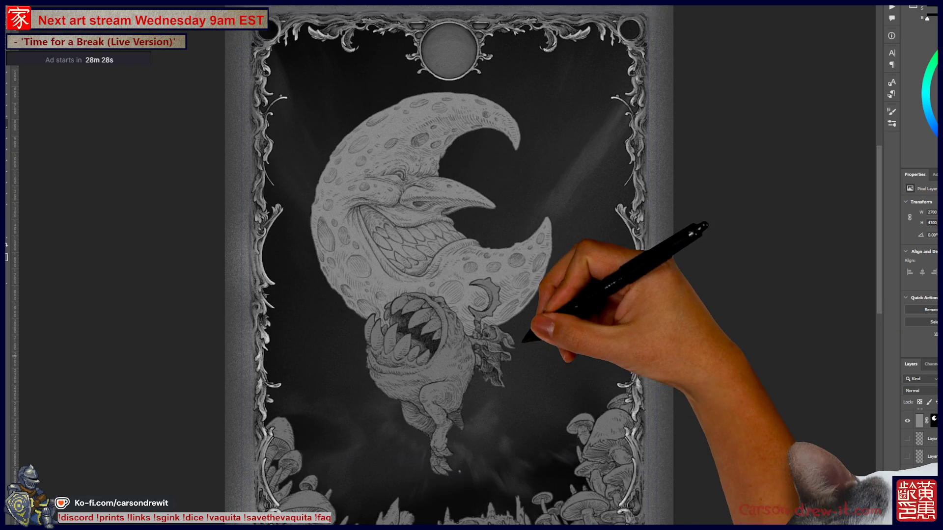
pyautogui.hotkey('ctrl', '-')
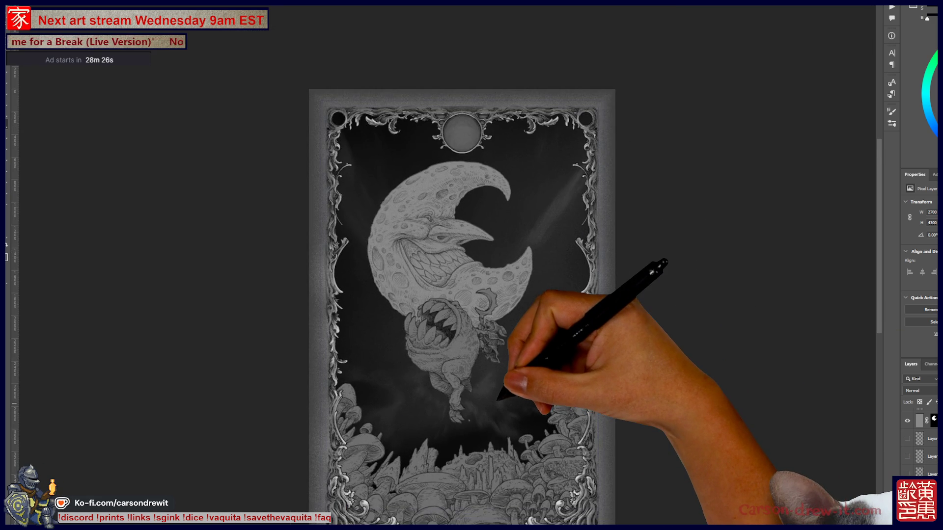
pyautogui.hotkey('ctrl', '+')
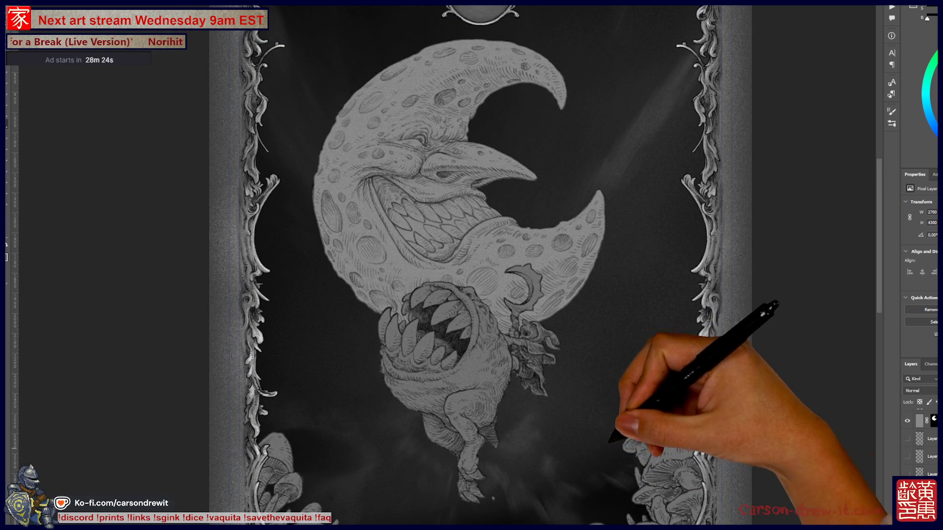
pyautogui.scroll(-1, 452, 265)
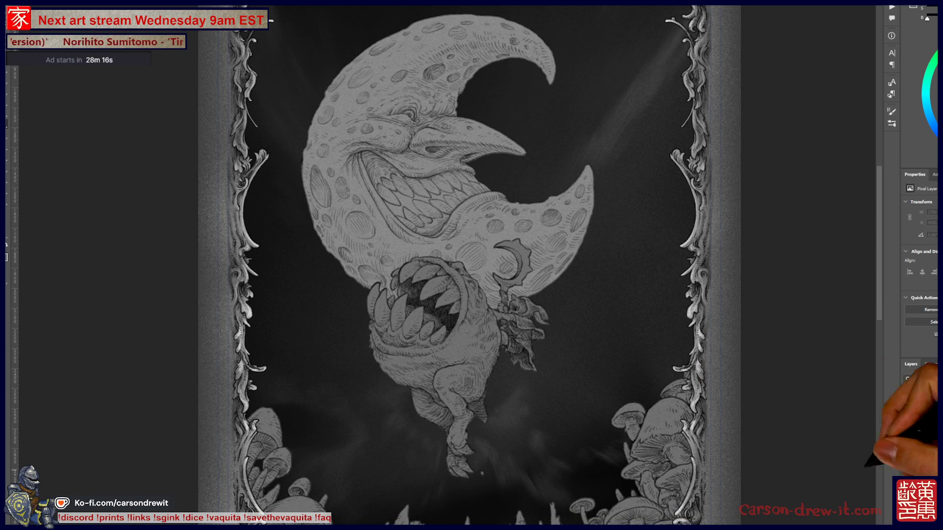
# Step: Try a white airbrush glow around the moon, undo it, and load the moon layer's selection
pyautogui.click(919, 439)
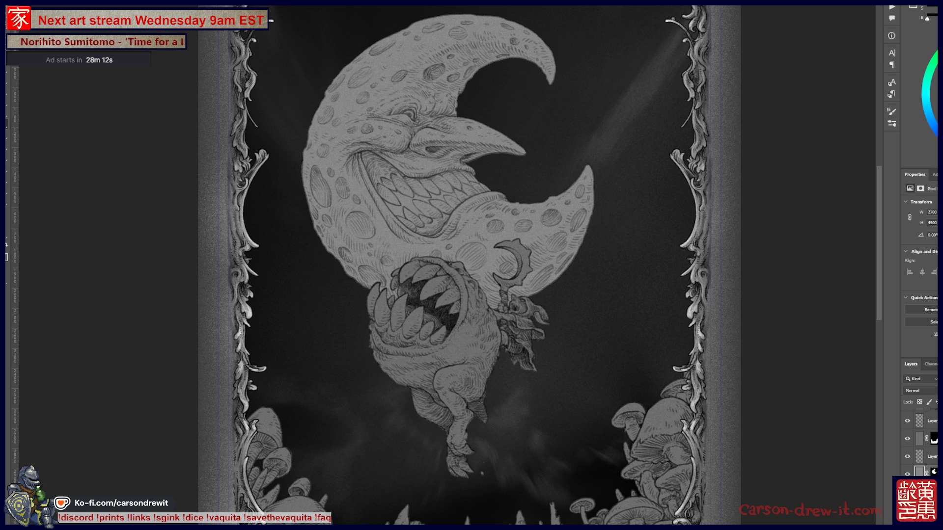
pyautogui.scroll(3, 472, 265)
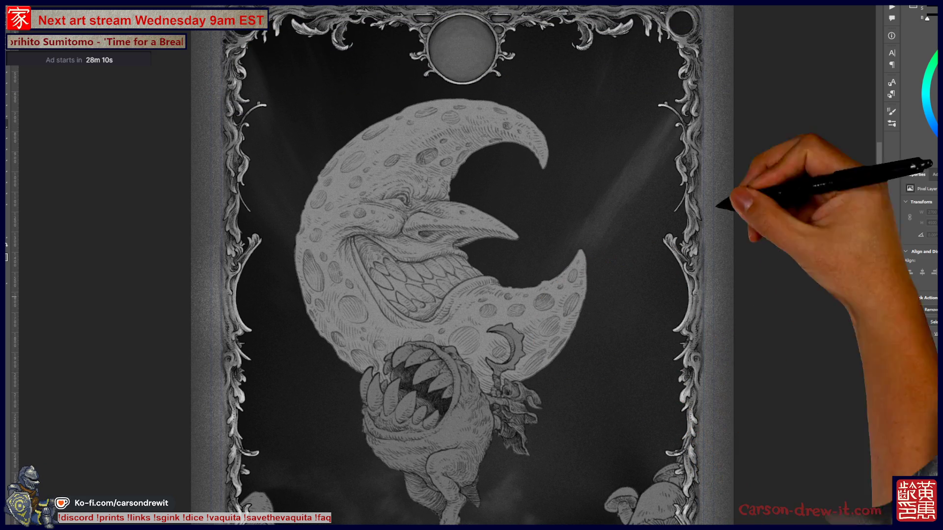
pyautogui.moveTo(319, 123); pyautogui.dragTo(275, 236)
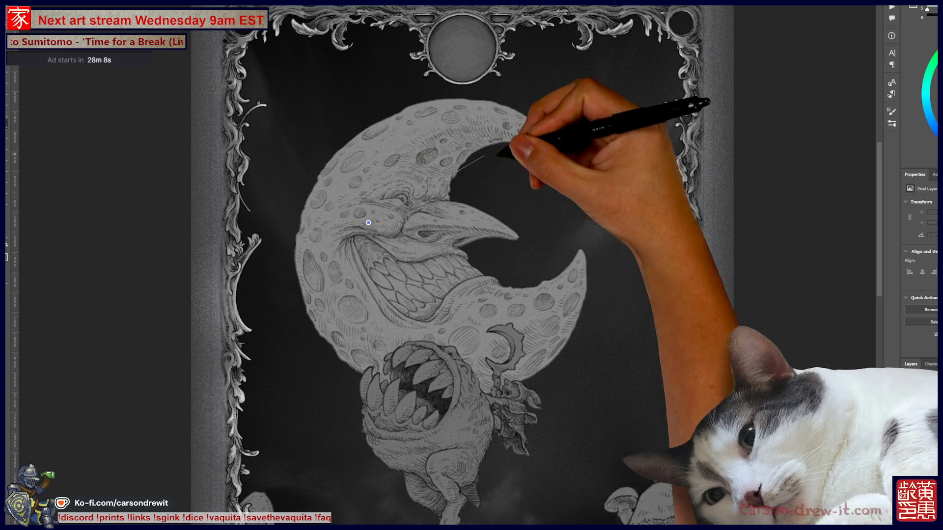
pyautogui.moveTo(445, 155); pyautogui.dragTo(570, 128)
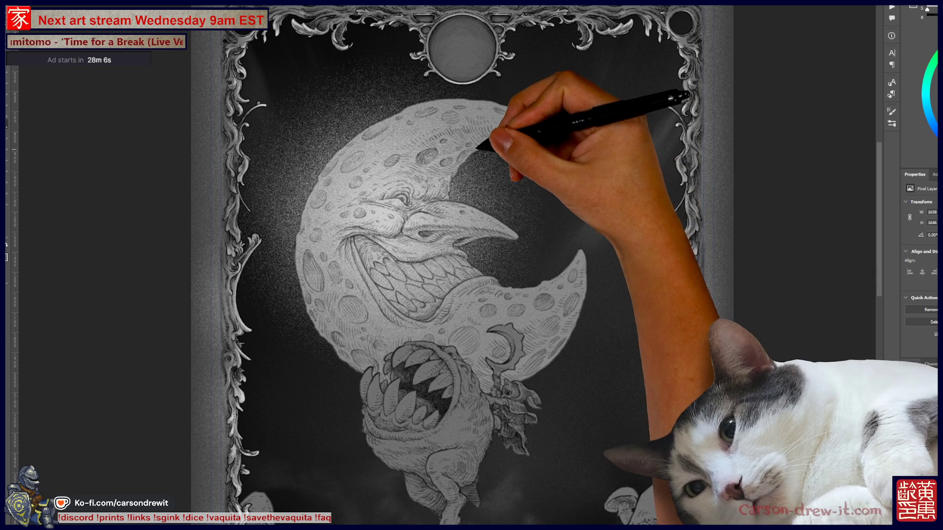
pyautogui.hotkey('ctrl', 'z')
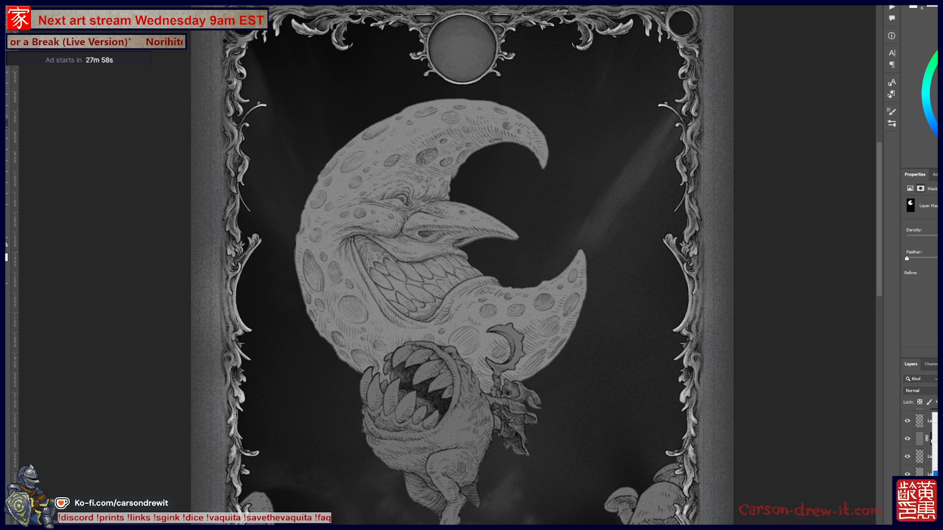
pyautogui.keyDown('ctrl'); pyautogui.click(933, 438); pyautogui.keyUp('ctrl')
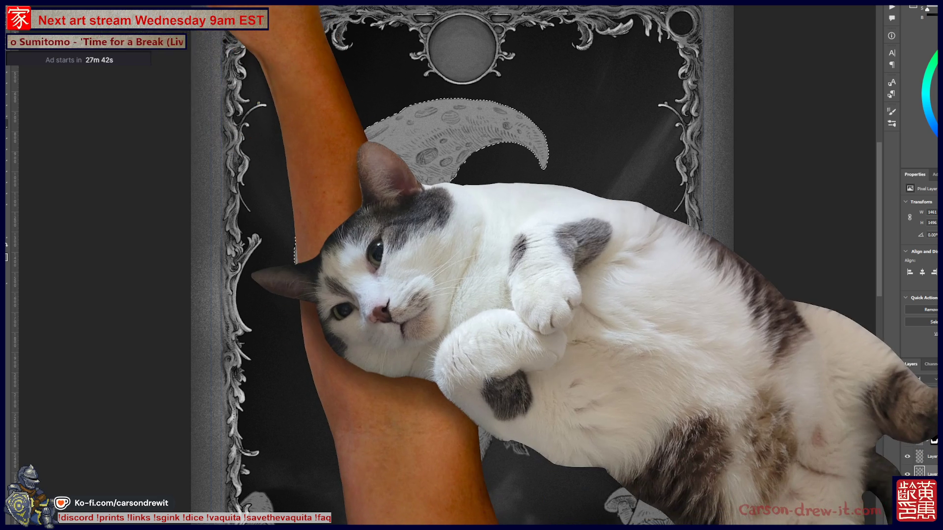
# Step: Abandon the first feather attempt and expand the moon selection
pyautogui.click(94, 3)
pyautogui.moveTo(111, 81)
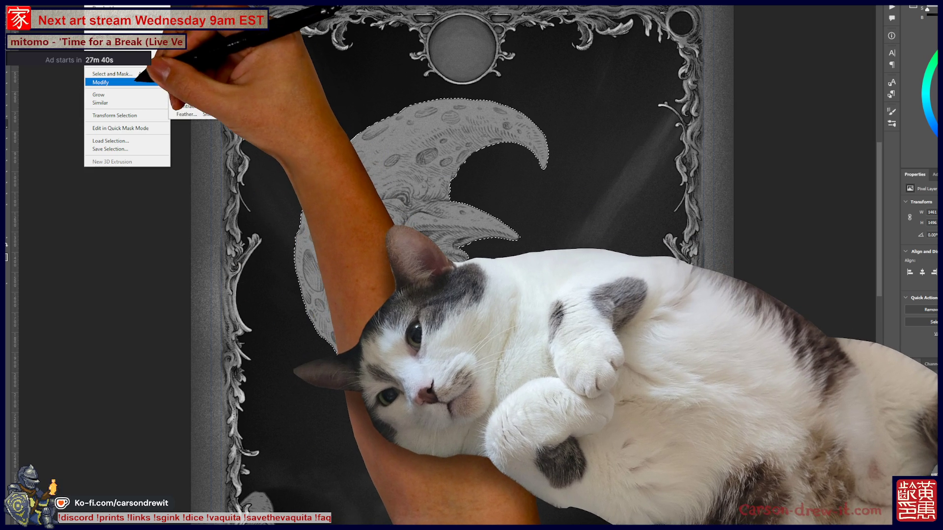
pyautogui.click(186, 114)
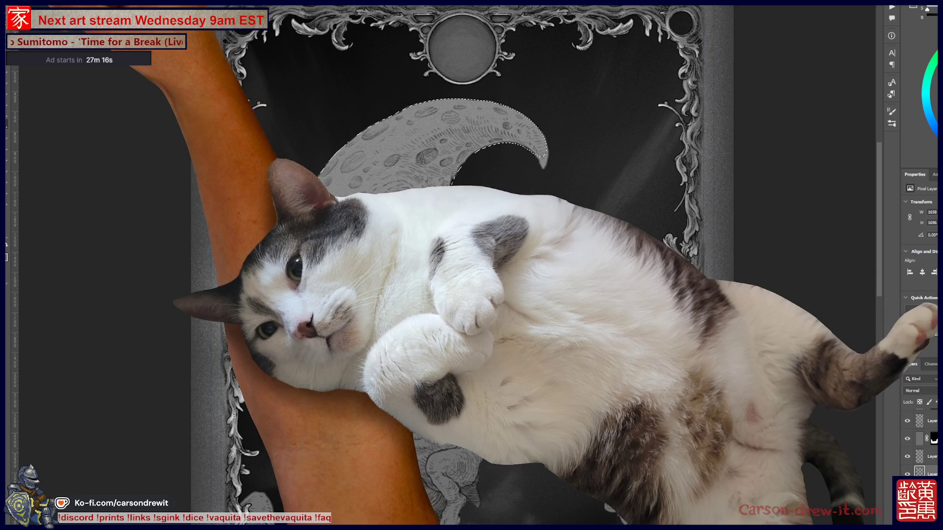
pyautogui.hotkey('alt', 't')
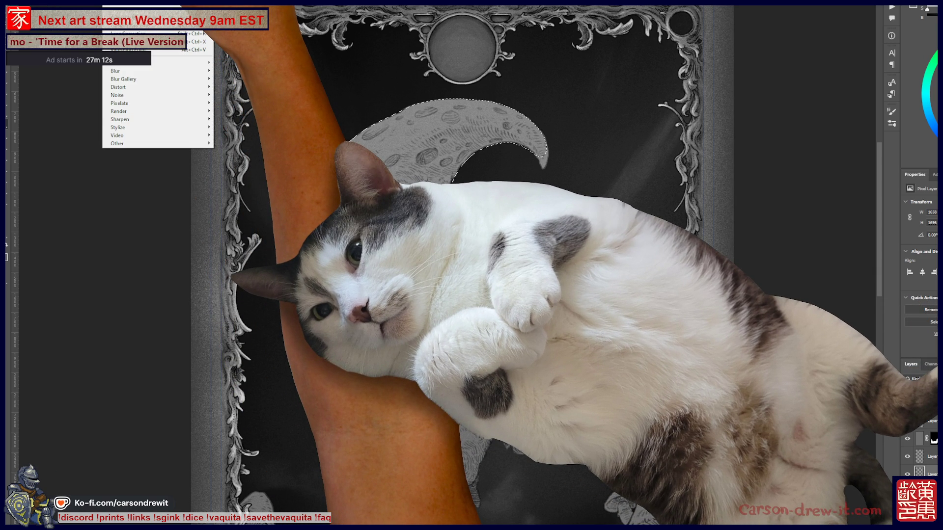
pyautogui.press('Escape')
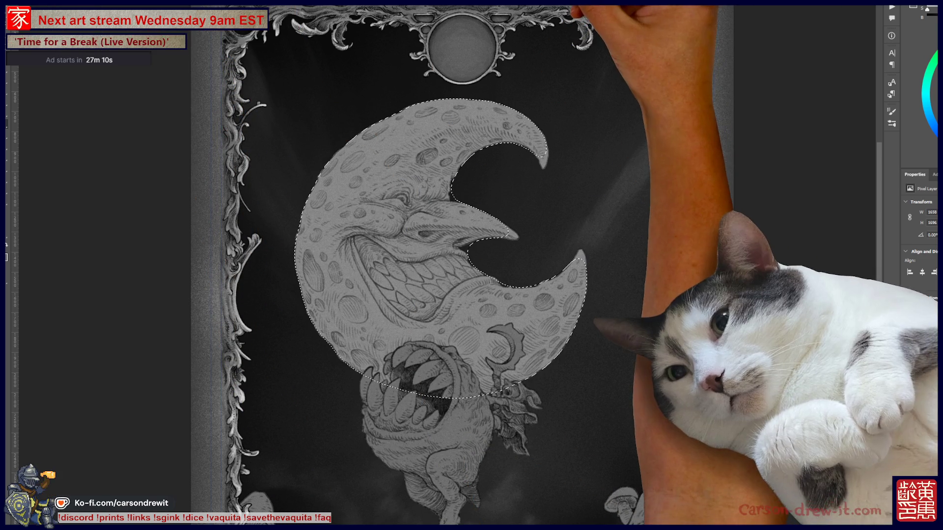
pyautogui.hotkey('ctrl', 'd')
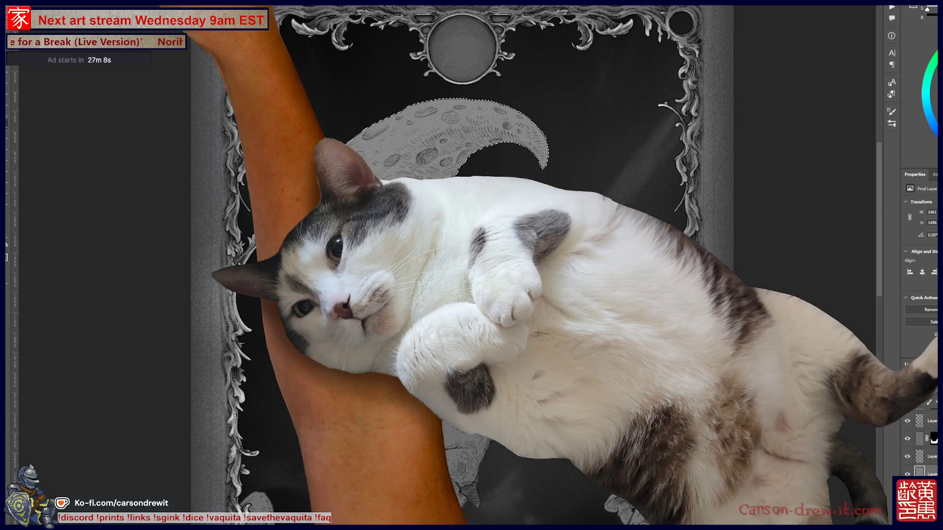
pyautogui.hotkey('alt', 's')
pyautogui.moveTo(111, 83)
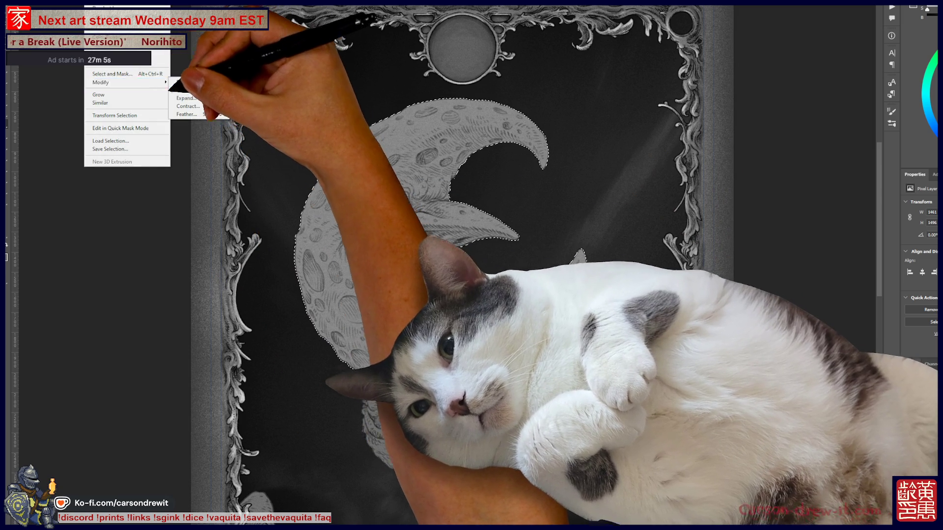
pyautogui.click(186, 98)
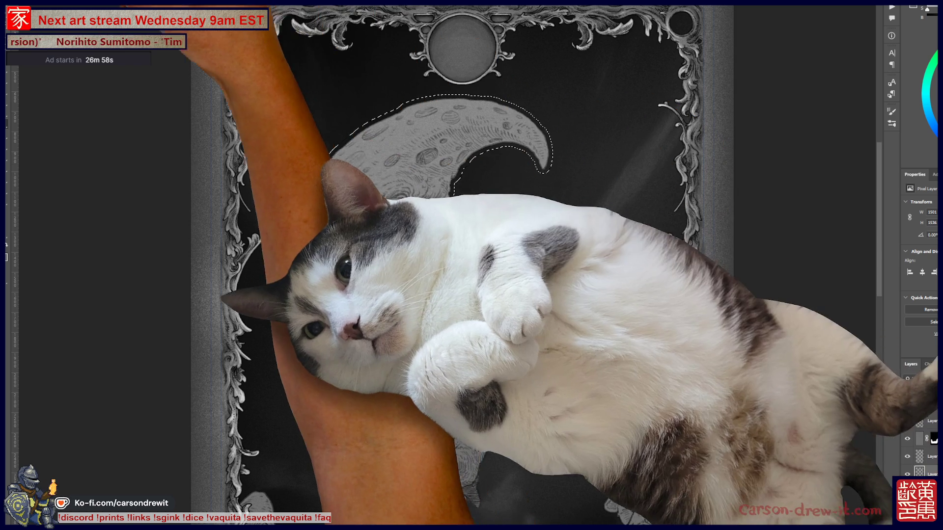
# Step: Feather the moon selection with a 40-pixel radius
pyautogui.hotkey('alt', 't')
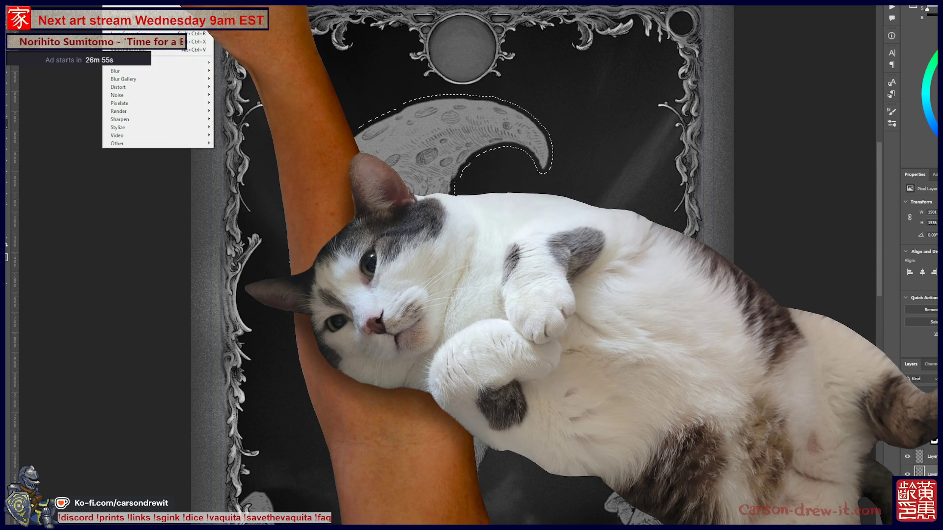
pyautogui.press('Left')
pyautogui.press('Right')
pyautogui.press('Left')
pyautogui.moveTo(111, 82)
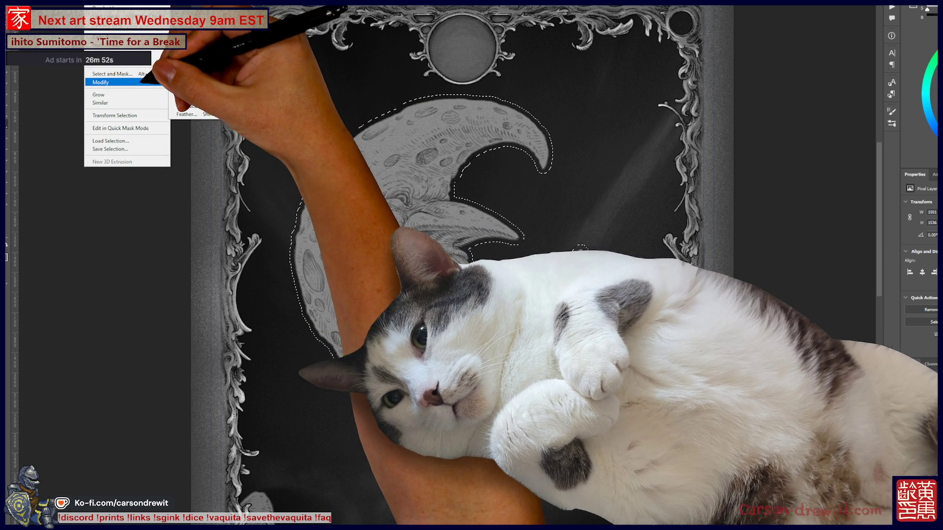
pyautogui.click(187, 114)
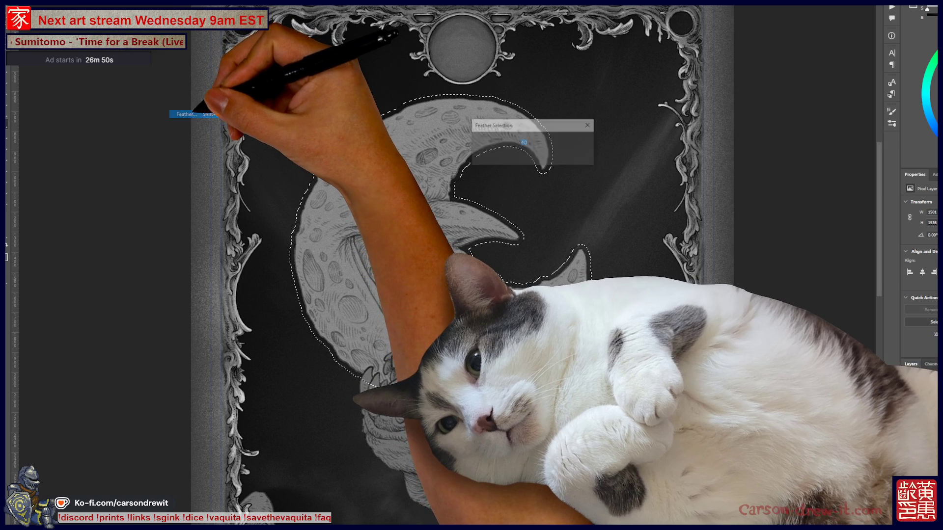
pyautogui.write('40')
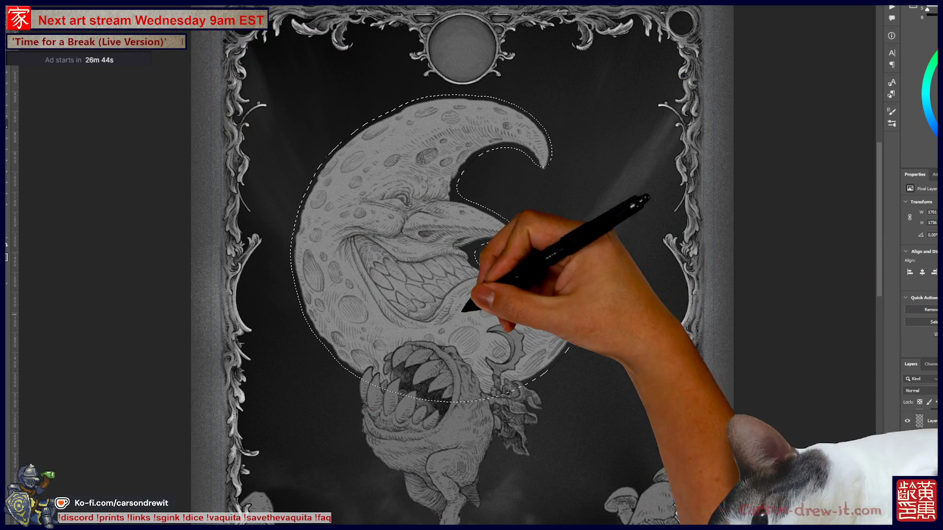
# Step: Fill the feathered selection with a grainy glow and move the dark cut-out to the moon's right middle
pyautogui.hotkey('alt', 'BackSpace')
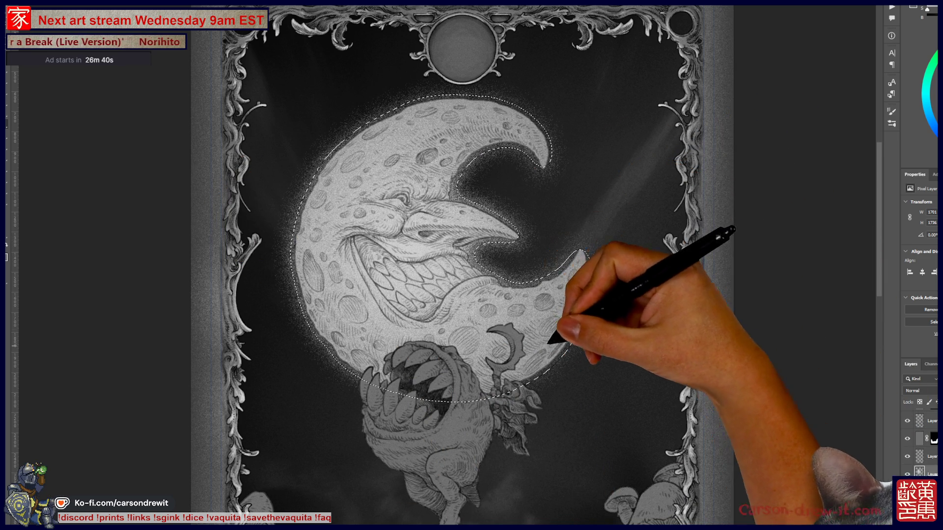
pyautogui.moveTo(471, 265); pyautogui.dragTo(440, 235)
pyautogui.moveTo(487, 127)
pyautogui.mouseDown()
pyautogui.moveTo(466, 167)
pyautogui.moveTo(495, 230)
pyautogui.moveTo(506, 169)
pyautogui.moveTo(486, 231)
pyautogui.mouseUp()
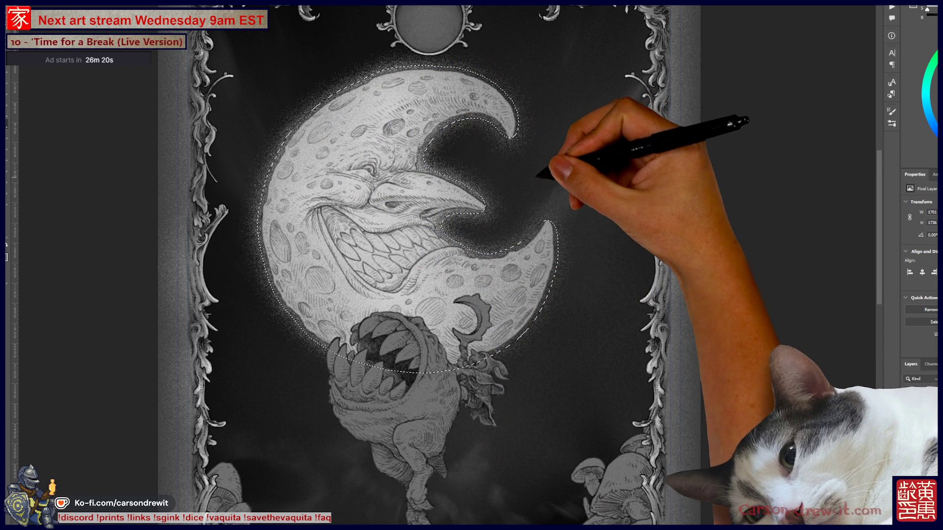
pyautogui.hotkey('ctrl', '0')
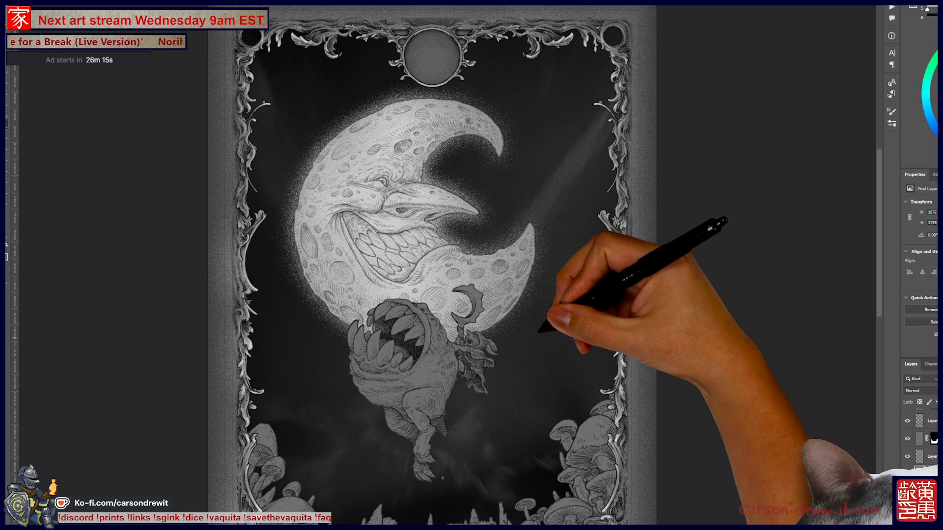
pyautogui.scroll(3, 315, 178)
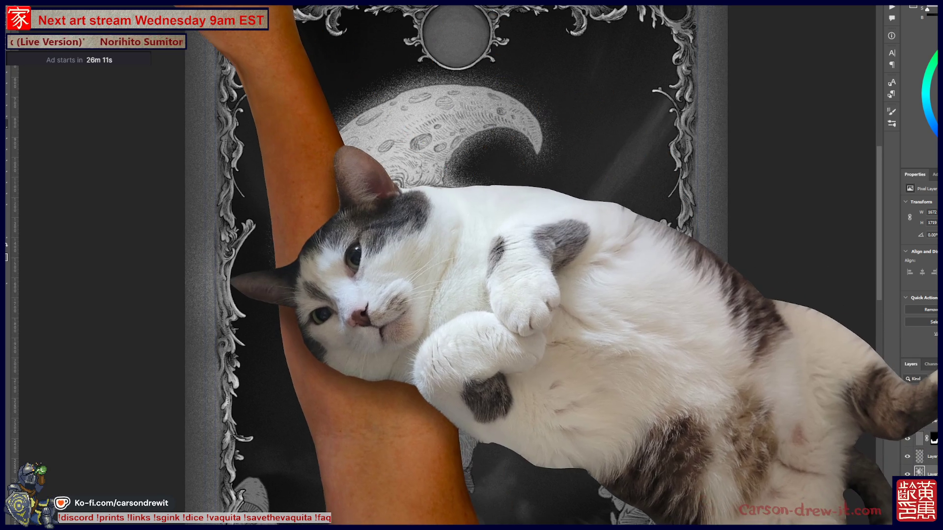
pyautogui.click(113, 6)
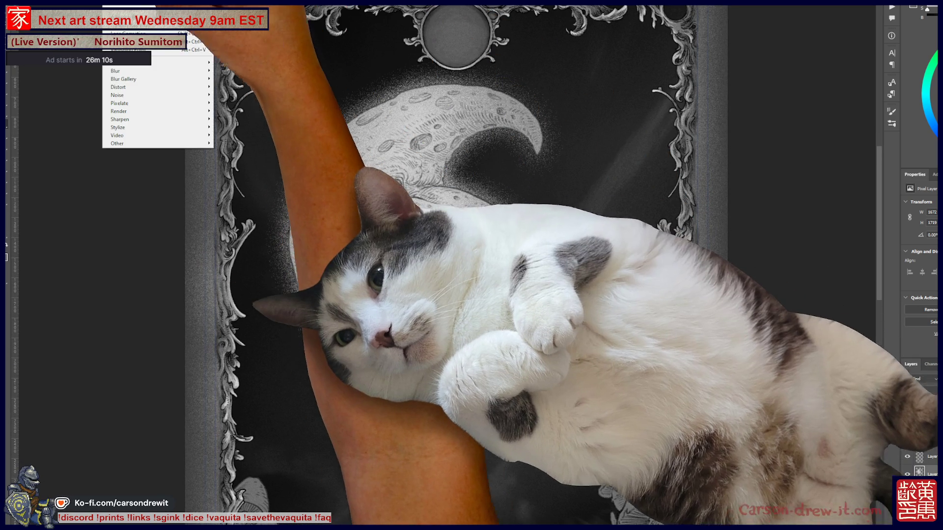
pyautogui.moveTo(155, 70)
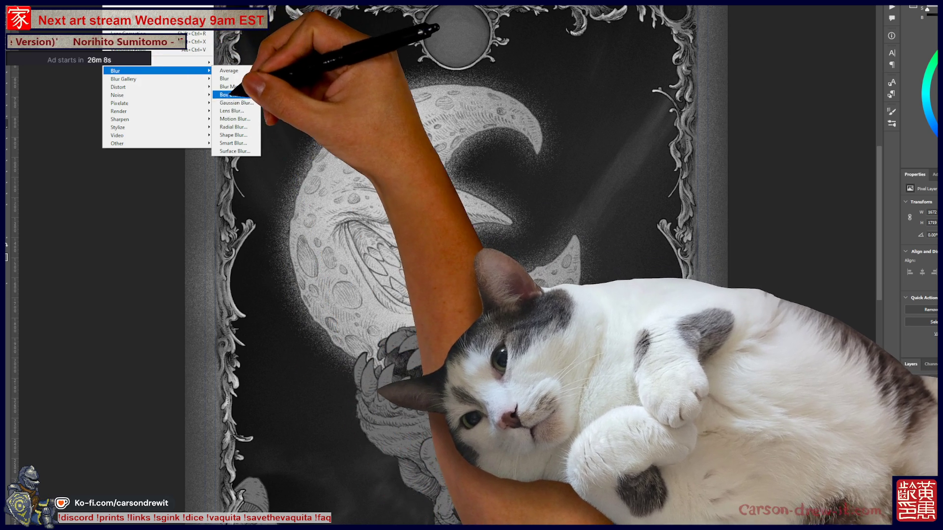
# Step: Apply a 0.7-pixel Gaussian Blur to the speckled glow, then undo it
pyautogui.click(235, 102)
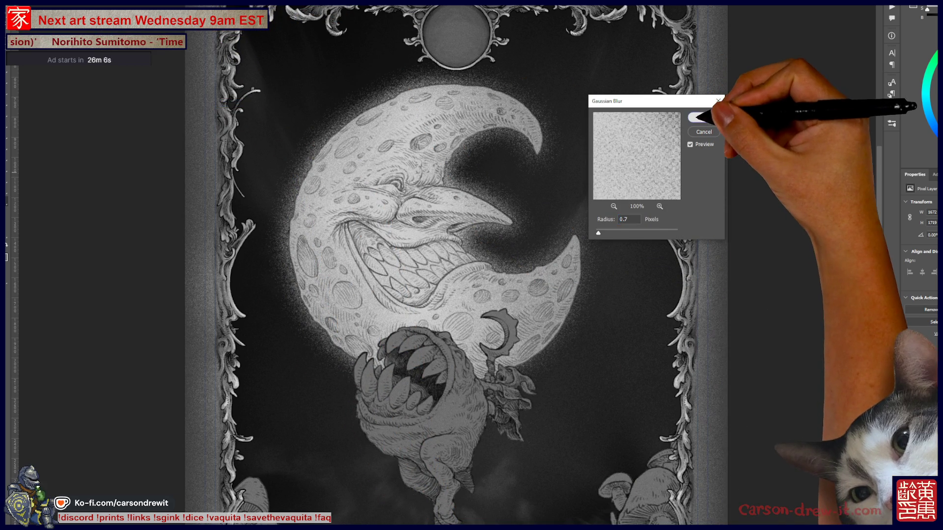
pyautogui.click(737, 107)
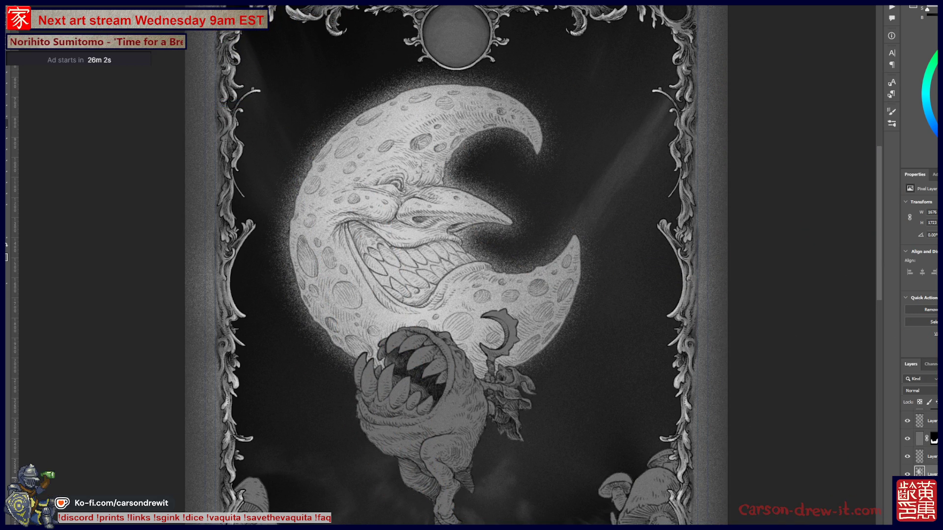
pyautogui.hotkey('ctrl', 'z')
pyautogui.hotkey('ctrl', 'z')
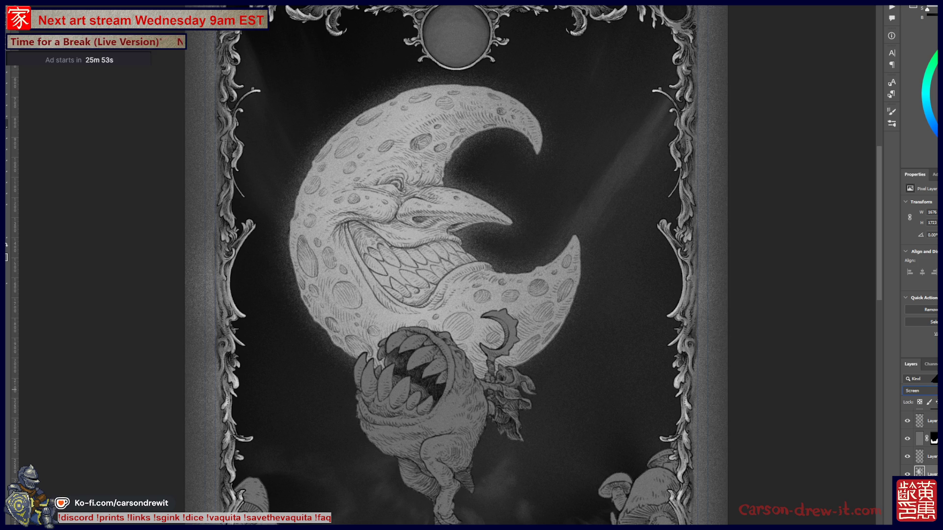
# Step: Review the whole illustration, then switch to the Tumblr page in the browser
pyautogui.hotkey('ctrl', '-')
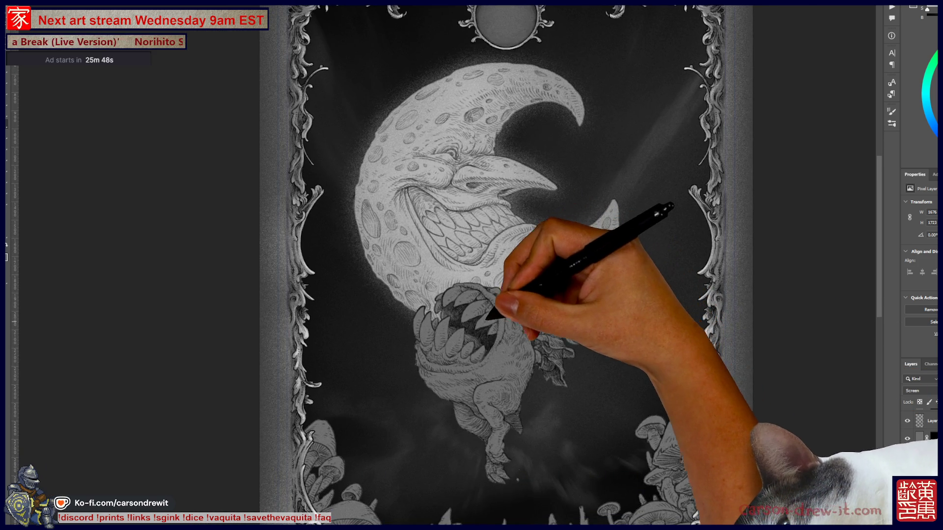
pyautogui.hotkey('ctrl', '+')
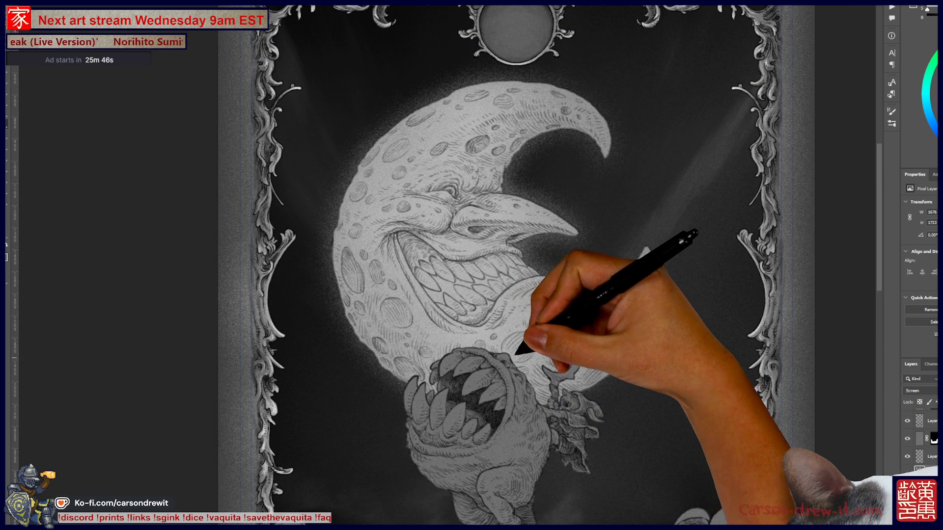
pyautogui.moveTo(516, 348); pyautogui.dragTo(526, 349)
pyautogui.hotkey('ctrl', '-')
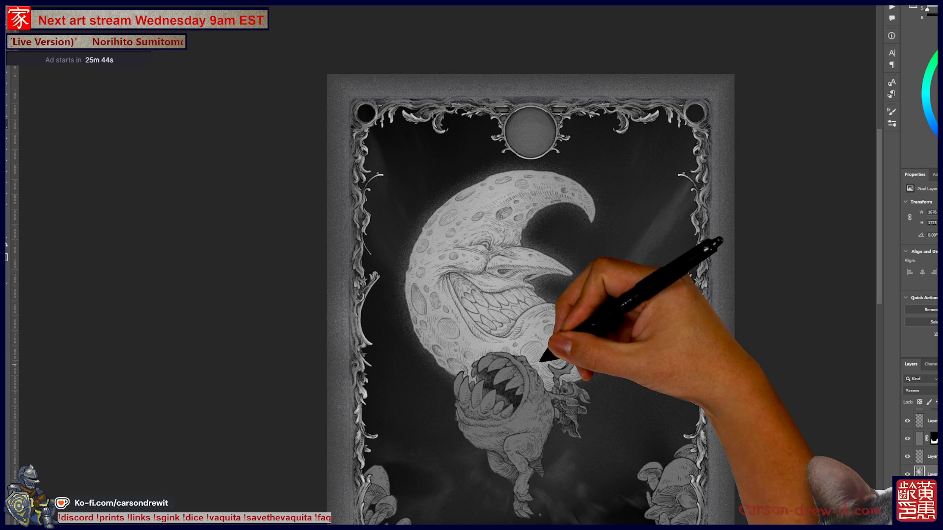
pyautogui.hotkey('ctrl', '-')
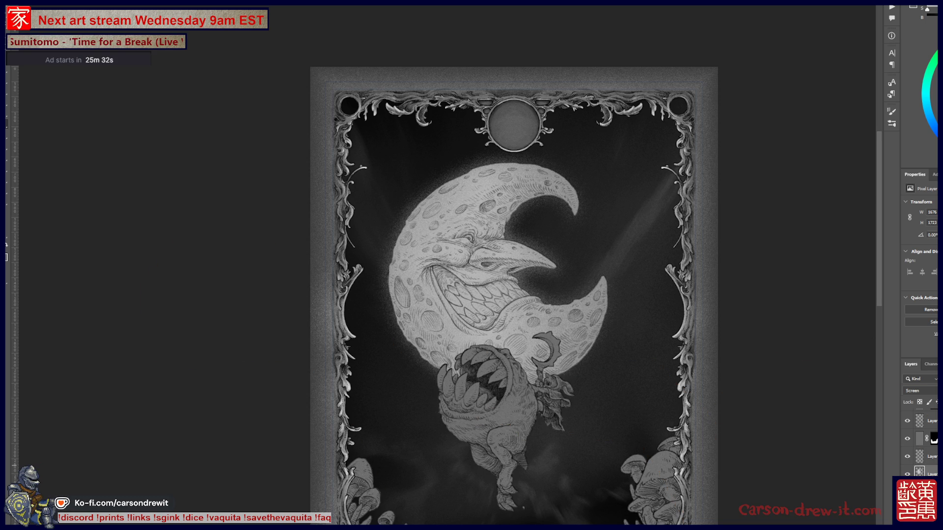
pyautogui.hotkey('alt', 'Tab')
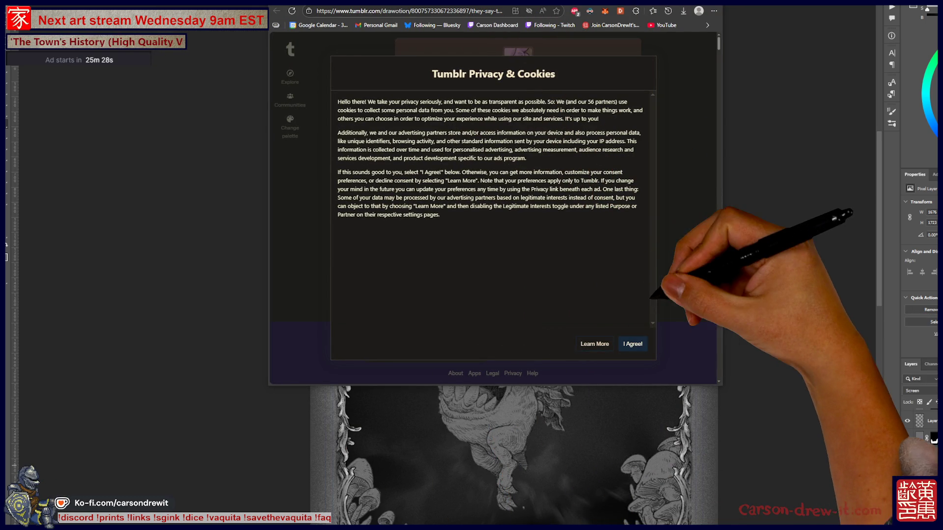
# Step: Accept Tumblr's cookie notice and enlarge the post's images, advancing to the purple forest scene
pyautogui.click(634, 344)
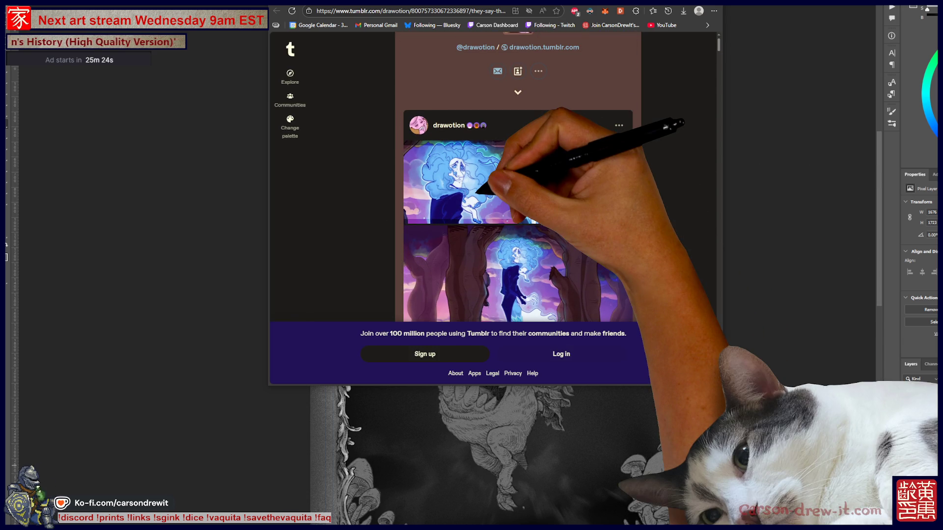
pyautogui.click(487, 201)
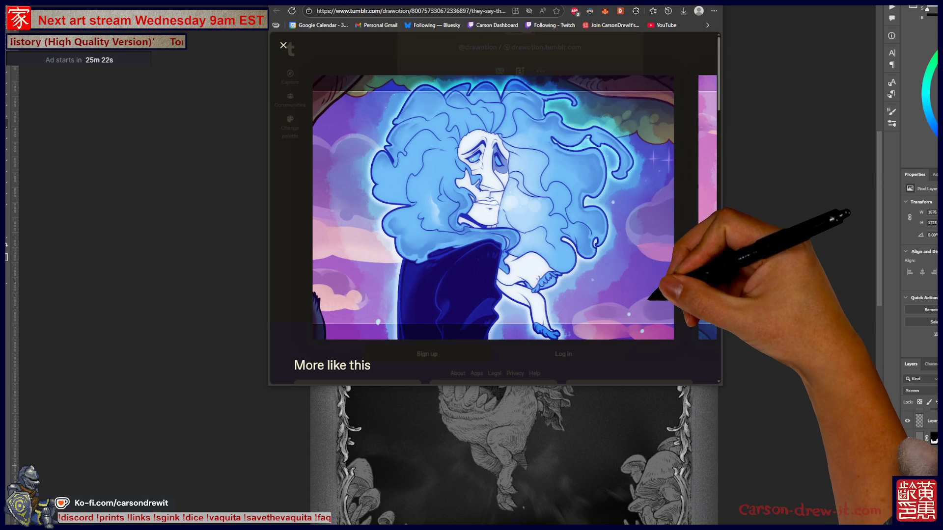
pyautogui.click(700, 216)
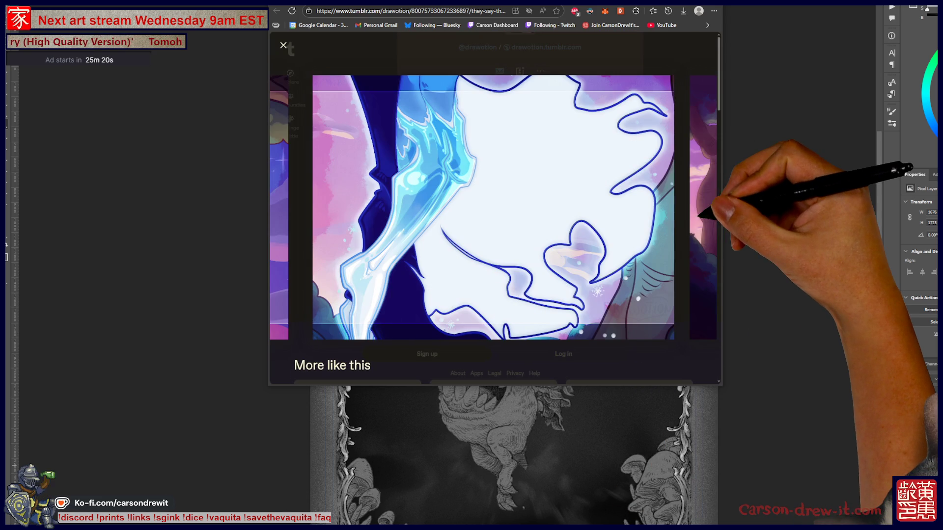
pyautogui.click(701, 230)
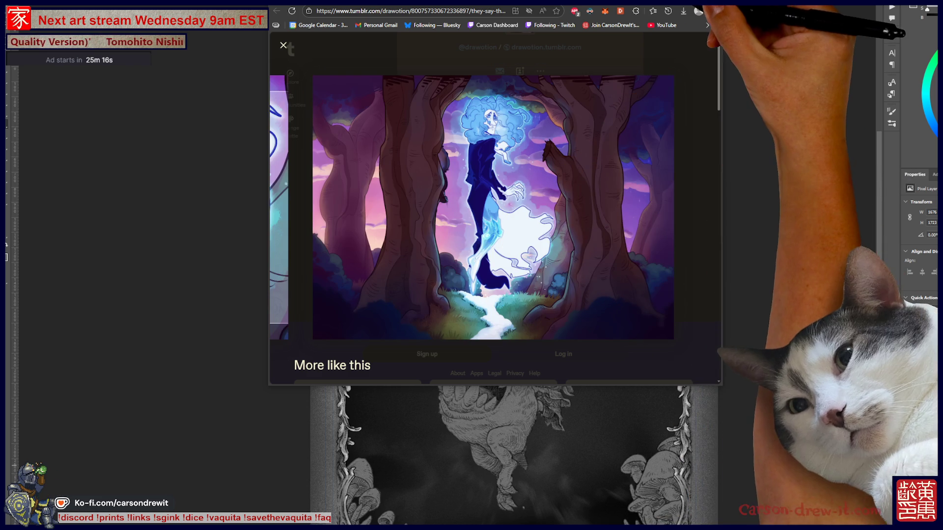
# Step: Show the enlarged blue-haired ghostly figure forest image full screen
pyautogui.press('F11')
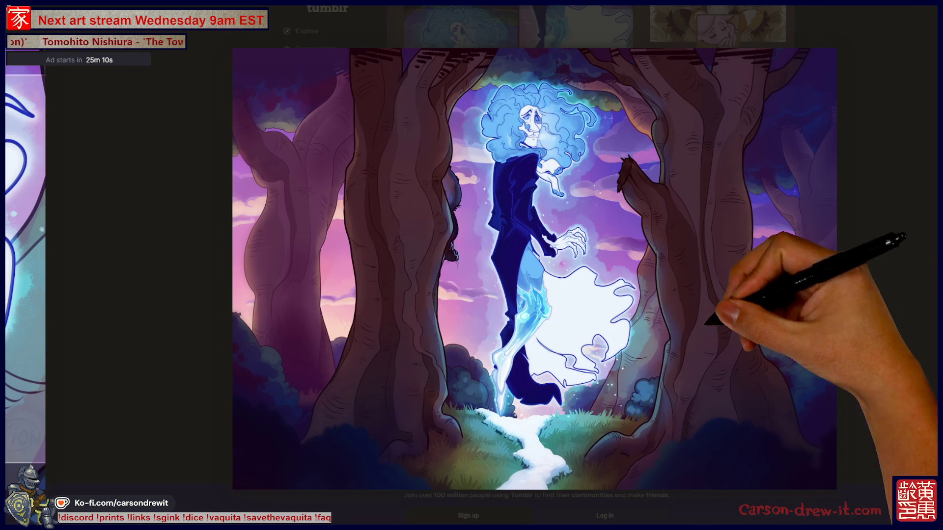
pyautogui.rightClick(607, 305)
pyautogui.press('Escape')
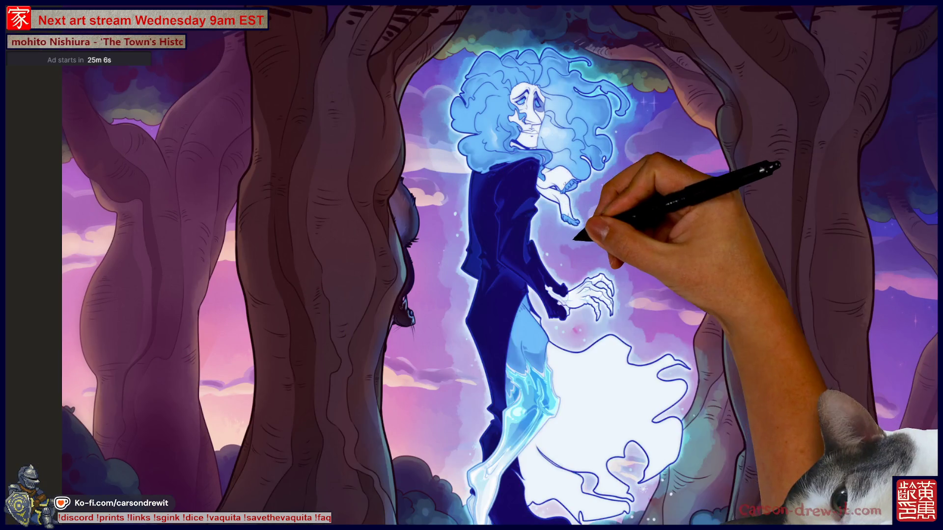
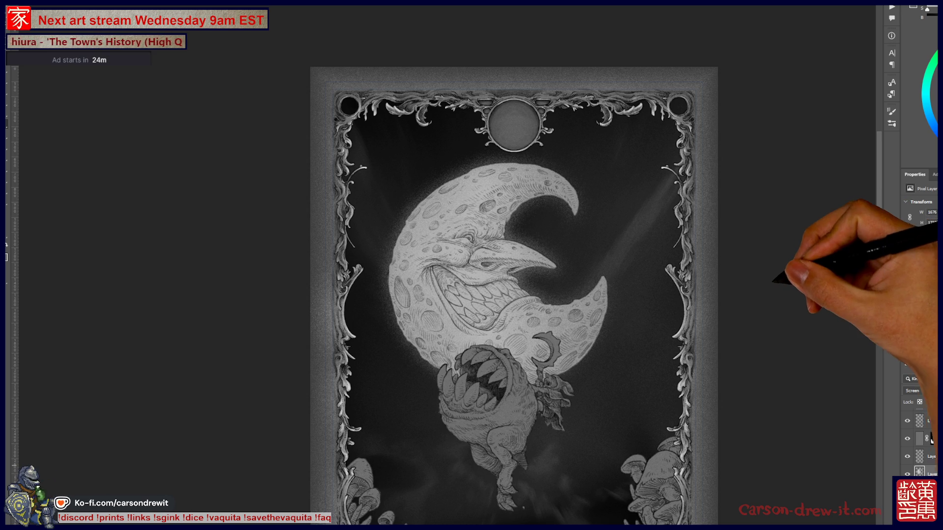
# Step: Under Free Transform, scale the moon down slightly and nudge it left, then back right
pyautogui.scroll(1, 524, 242)
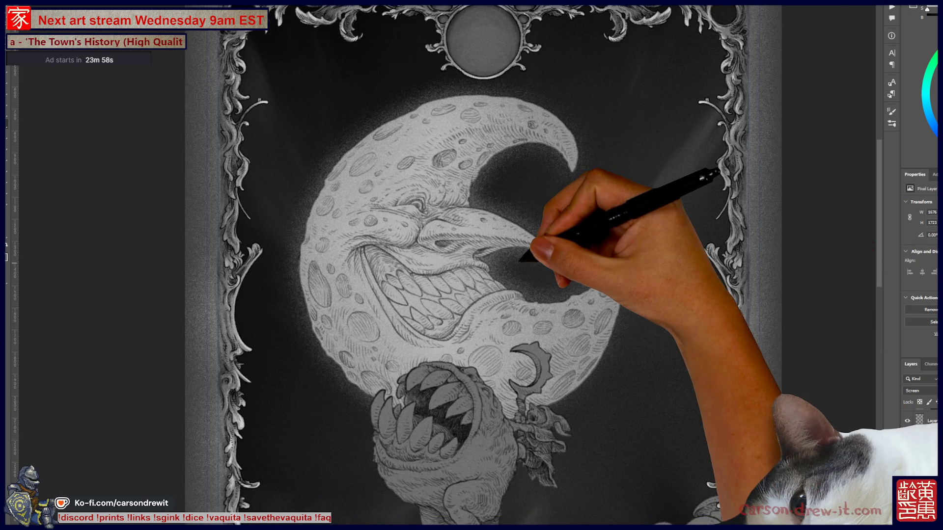
pyautogui.scroll(2, 540, 246)
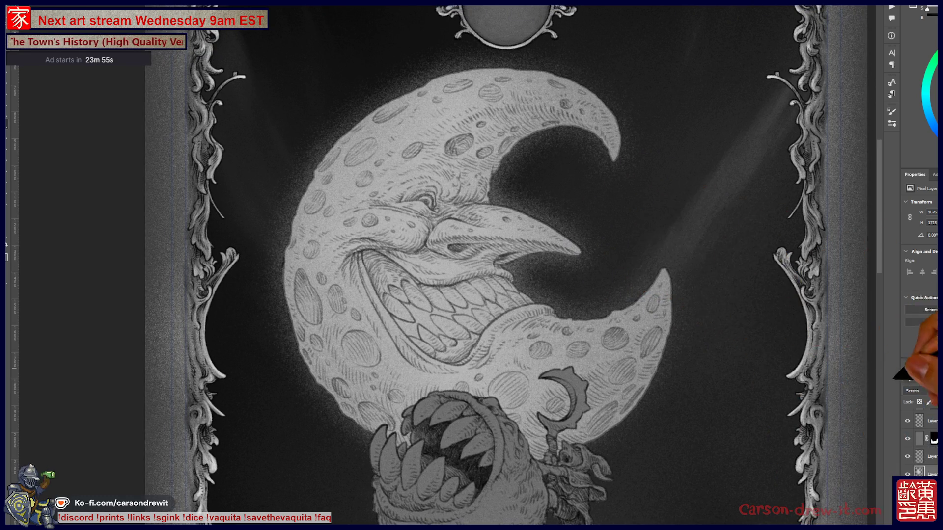
pyautogui.scroll(-1, 639, 344)
pyautogui.scroll(-2, 629, 337)
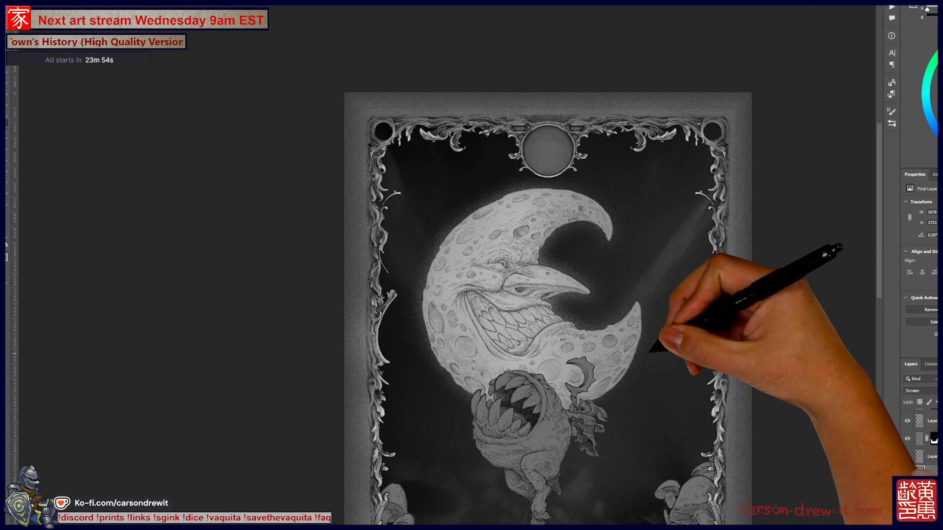
pyautogui.scroll(2, 626, 349)
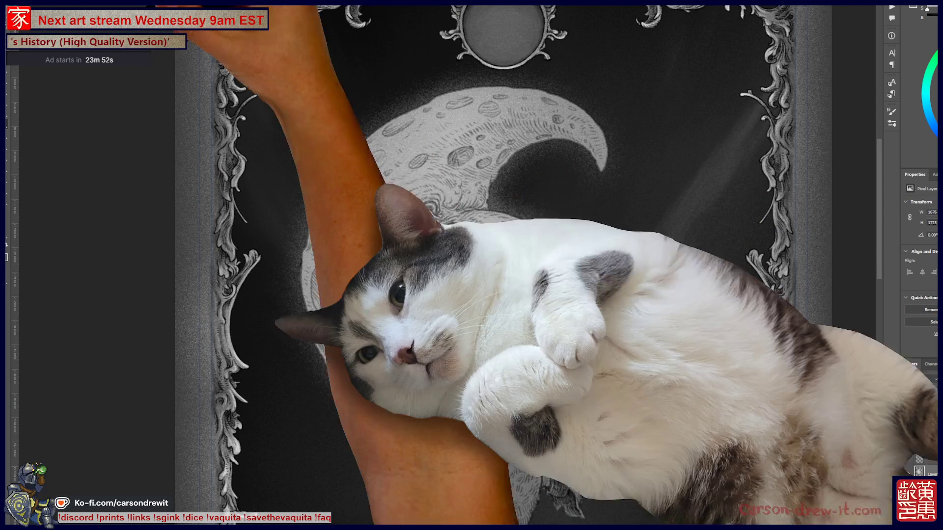
pyautogui.hotkey('ctrl', 't')
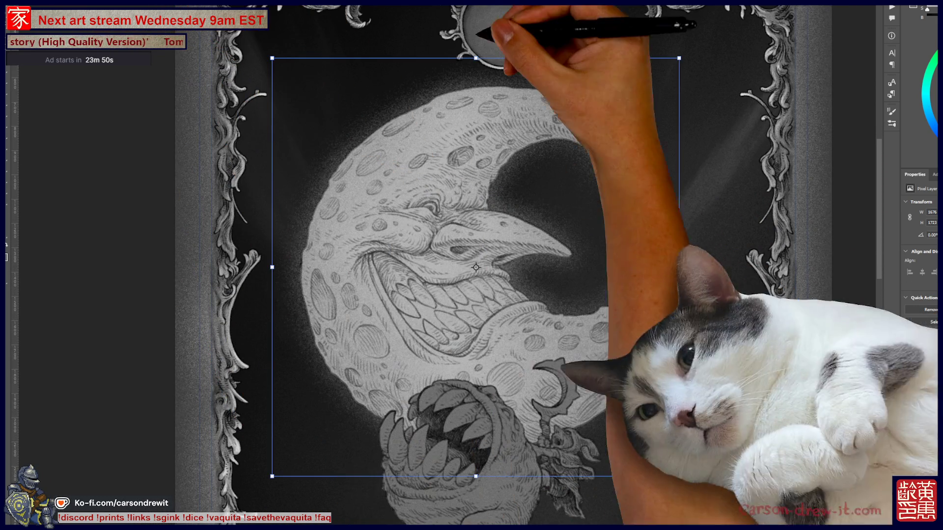
pyautogui.moveTo(673, 64); pyautogui.dragTo(671, 67)
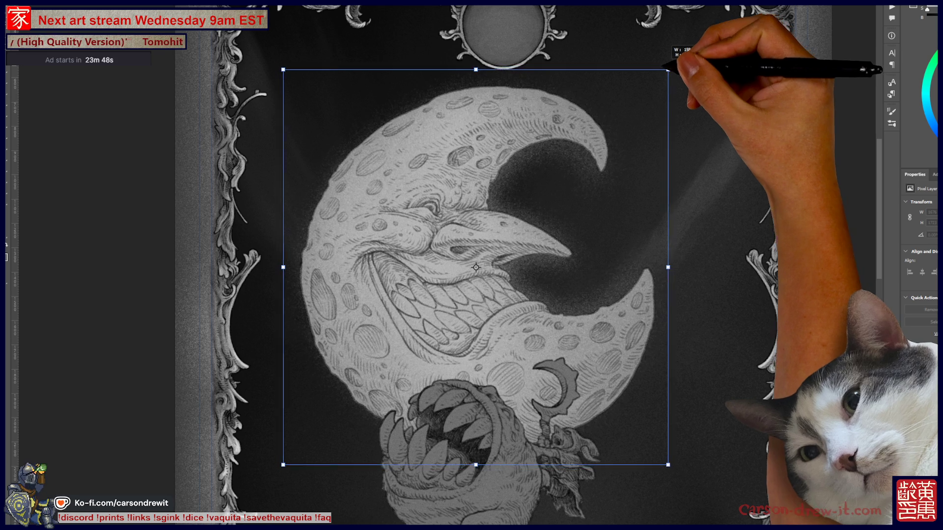
pyautogui.moveTo(593, 176); pyautogui.dragTo(586, 176)
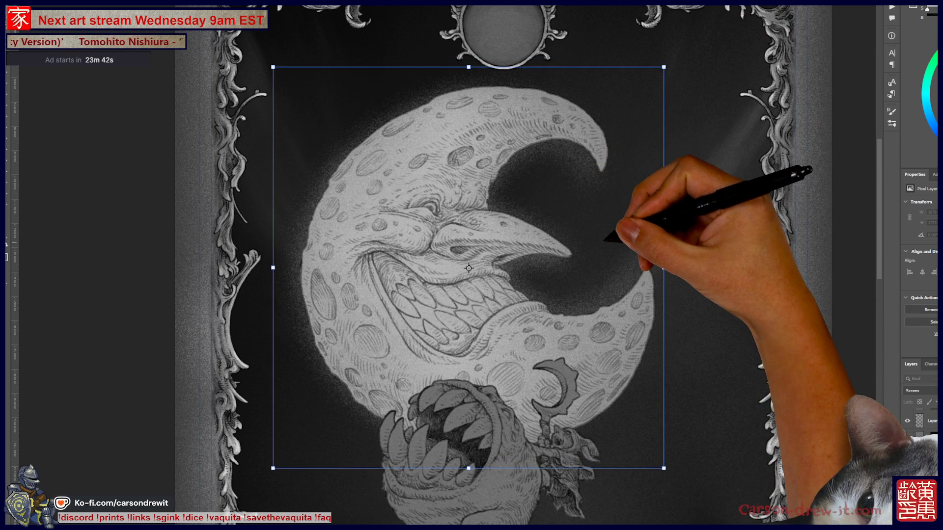
pyautogui.moveTo(606, 236); pyautogui.dragTo(613, 235)
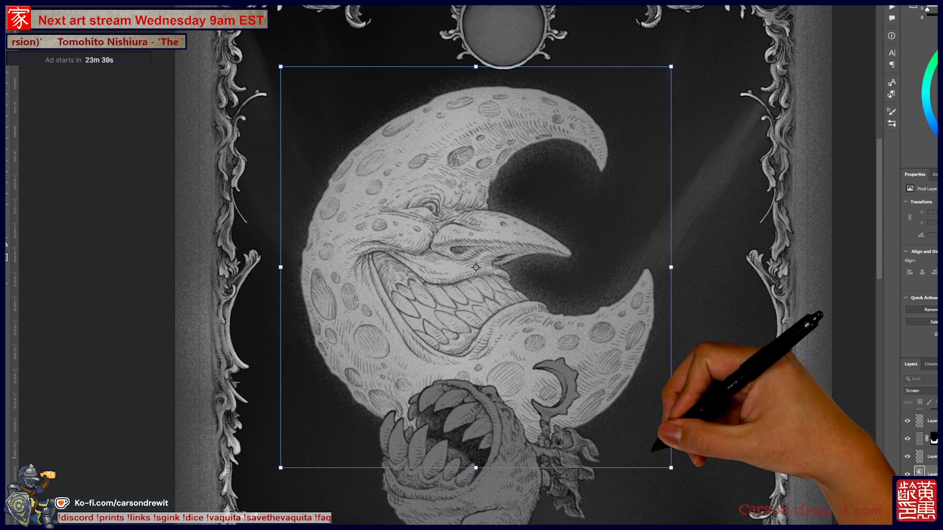
# Step: Shift the transform pivot off-centre, shrink the moon toward it, then return the pivot to centre
pyautogui.moveTo(671, 468); pyautogui.dragTo(679, 476)
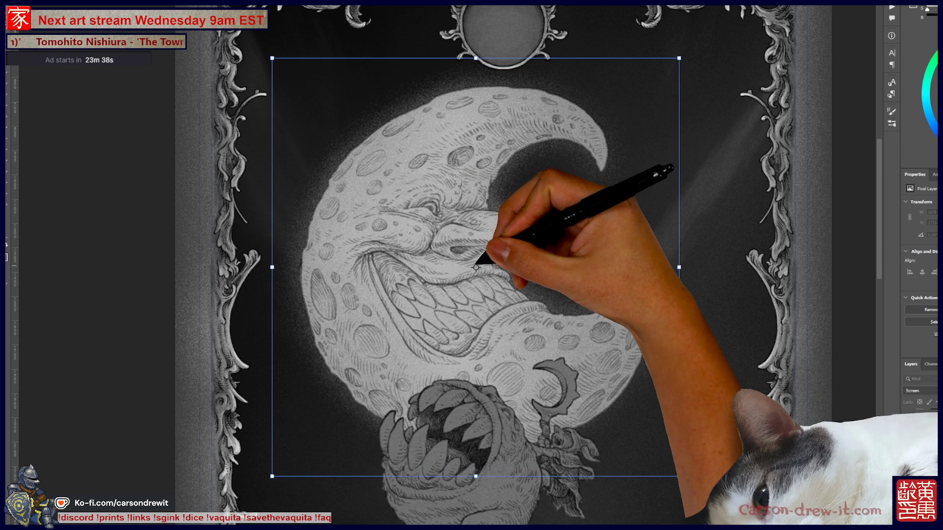
pyautogui.moveTo(476, 267); pyautogui.dragTo(427, 280)
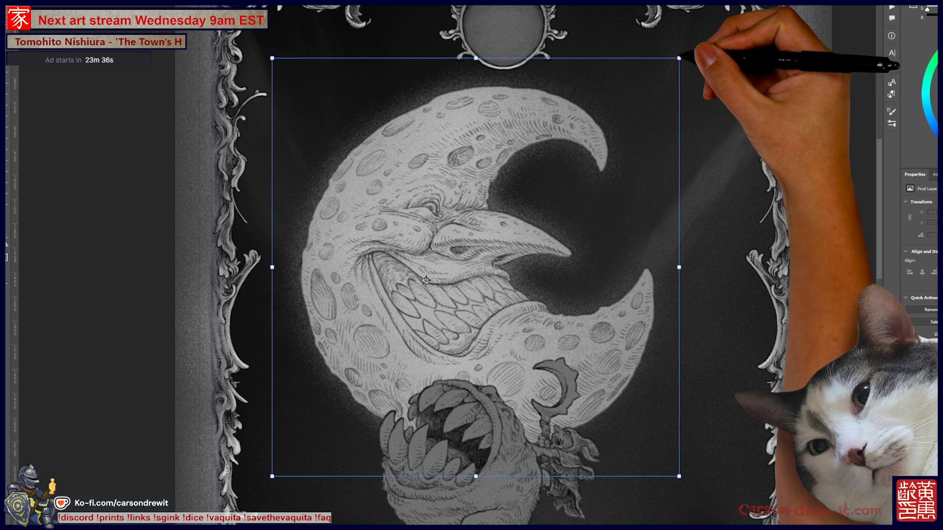
pyautogui.moveTo(679, 58); pyautogui.dragTo(670, 66)
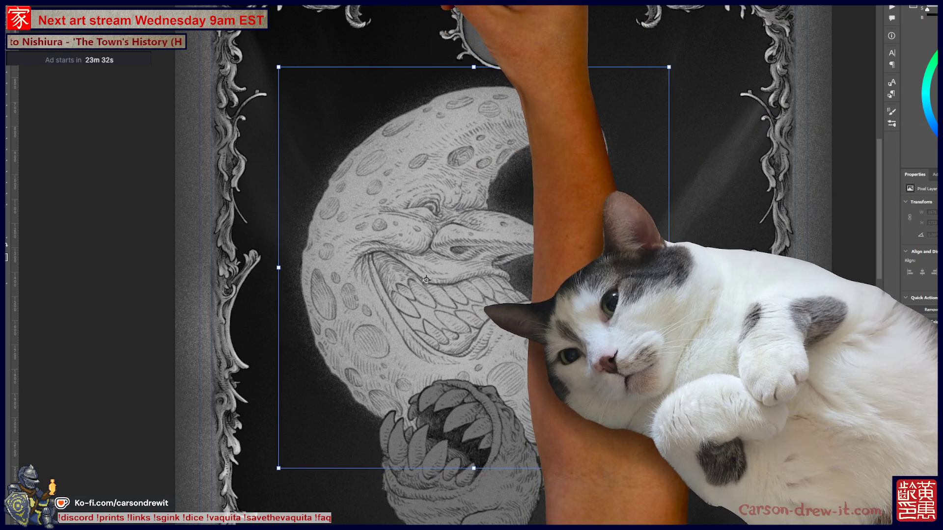
pyautogui.moveTo(426, 280); pyautogui.dragTo(474, 268)
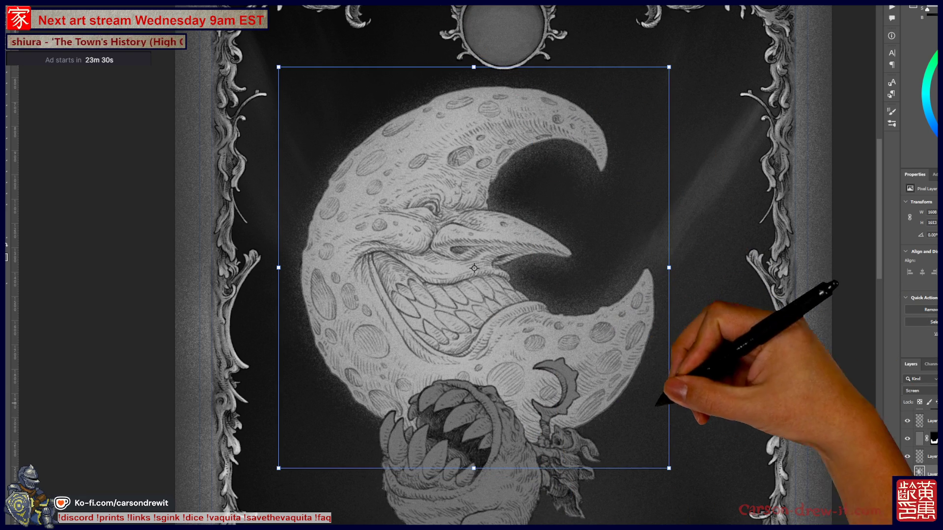
pyautogui.scroll(-3, 474, 389)
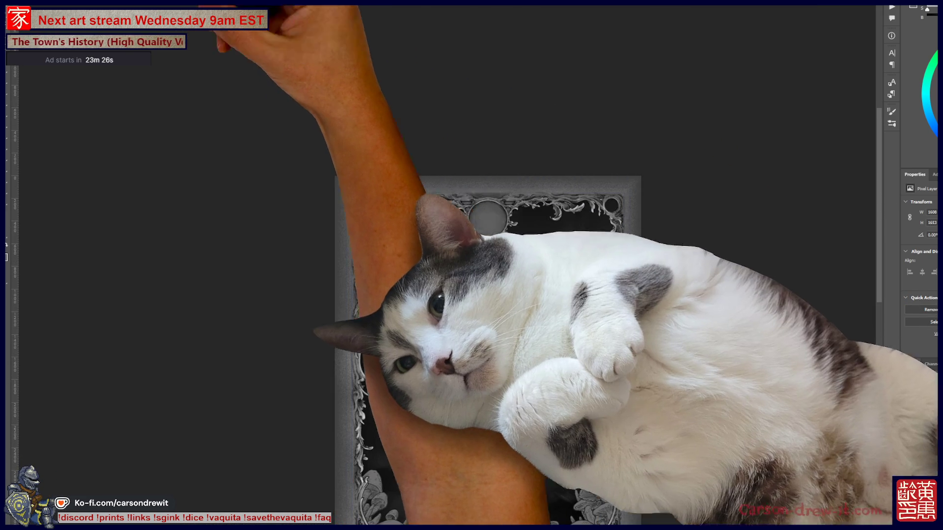
# Step: Duplicate the creature layer with Ctrl+J to prepare darkening it
pyautogui.scroll(5, 457, 206)
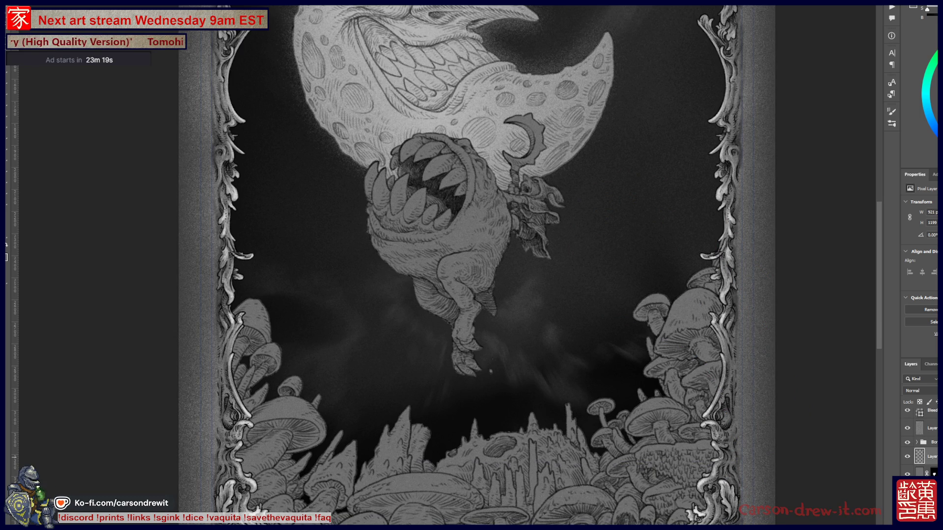
pyautogui.hotkey('ctrl', 'j')
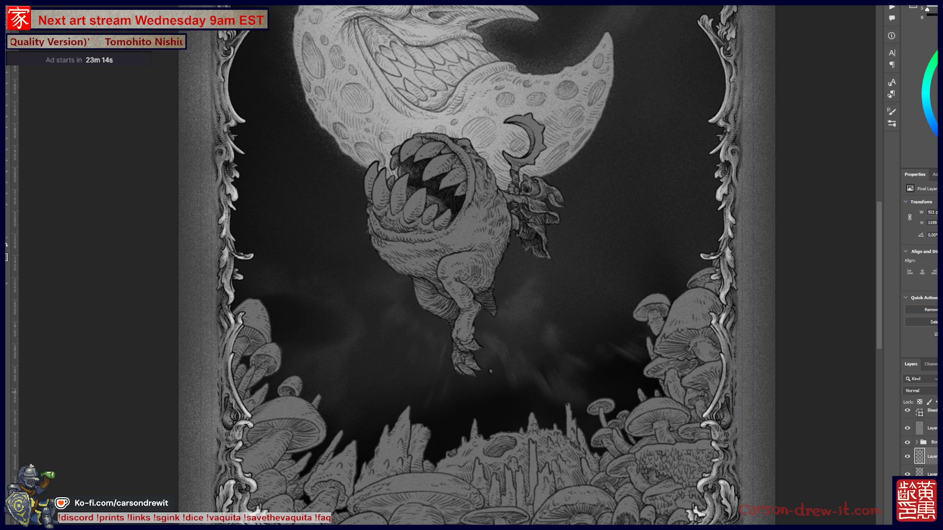
pyautogui.scroll(3, 471, 266)
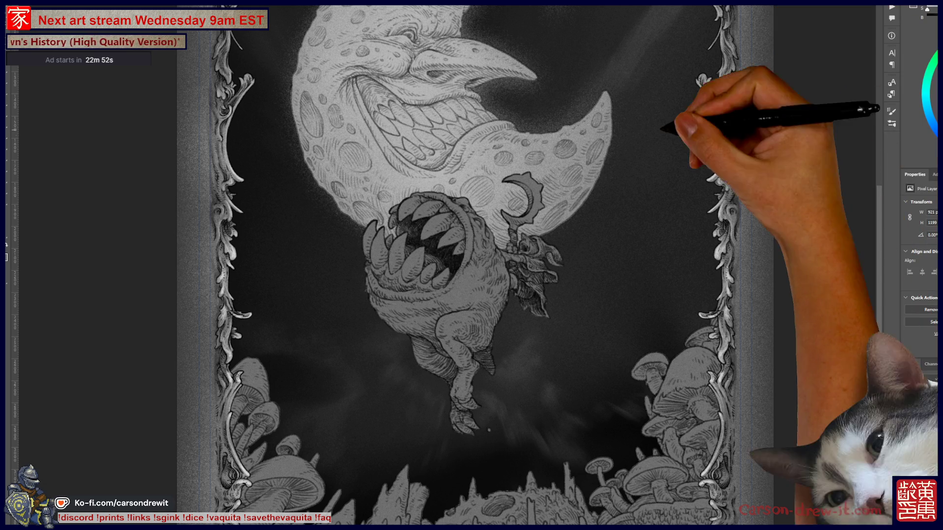
# Step: Review the moon, creature, legs and mushrooms, then duplicate a layer for darkening the mushrooms
pyautogui.hotkey('ctrl', '+')
pyautogui.hotkey('ctrl', '+')
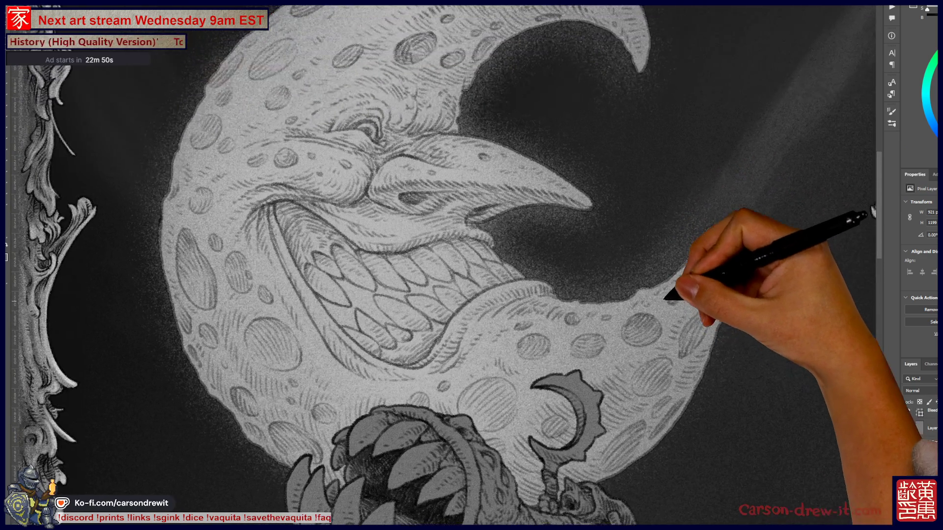
pyautogui.hotkey('ctrl', '-')
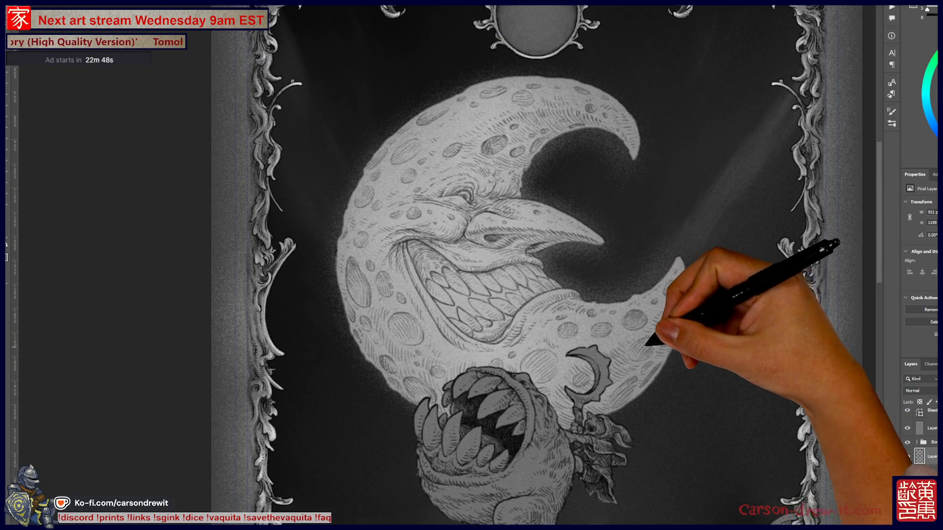
pyautogui.moveTo(670, 312); pyautogui.dragTo(642, 342)
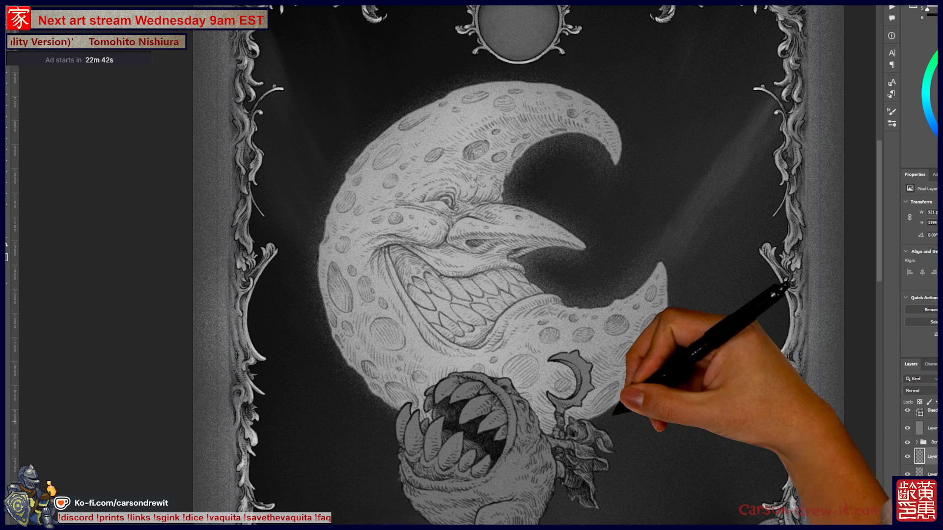
pyautogui.moveTo(540, 393); pyautogui.dragTo(511, 245)
pyautogui.scroll(-1, 491, 265)
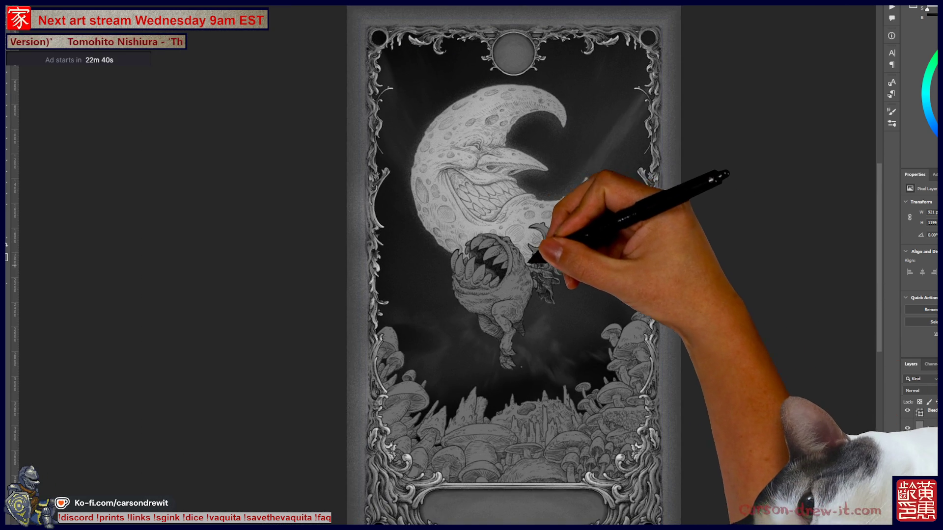
pyautogui.scroll(-1, 564, 226)
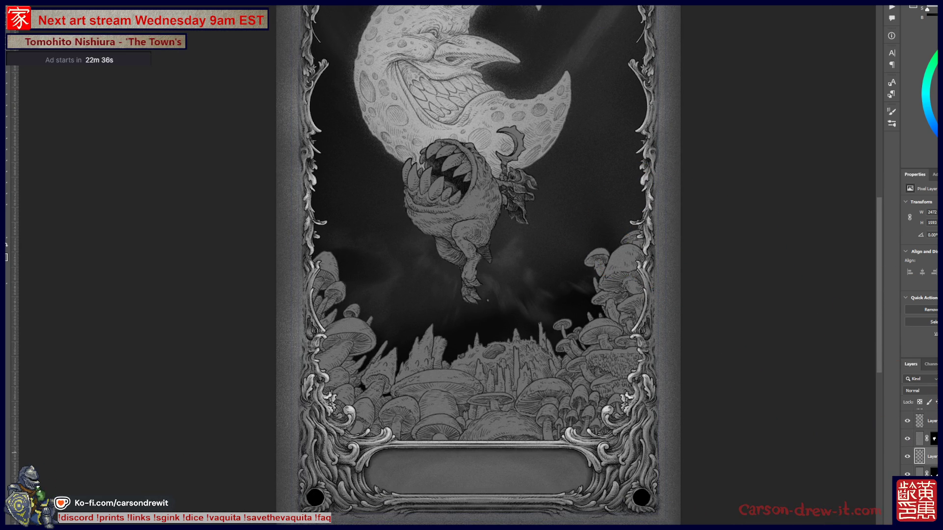
pyautogui.hotkey('ctrl', 'j')
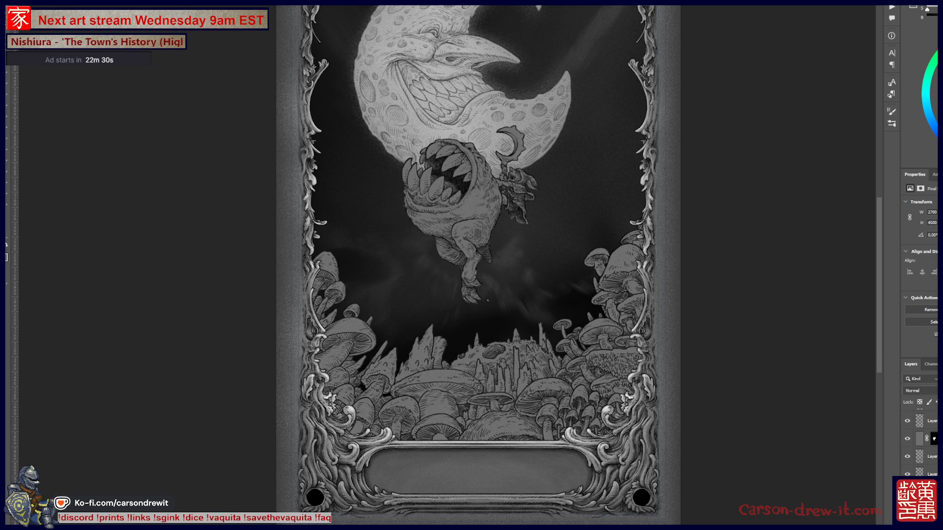
# Step: Darken the mushrooms by lowering Lightness in Hue/Saturation
pyautogui.hotkey('ctrl', 'u')
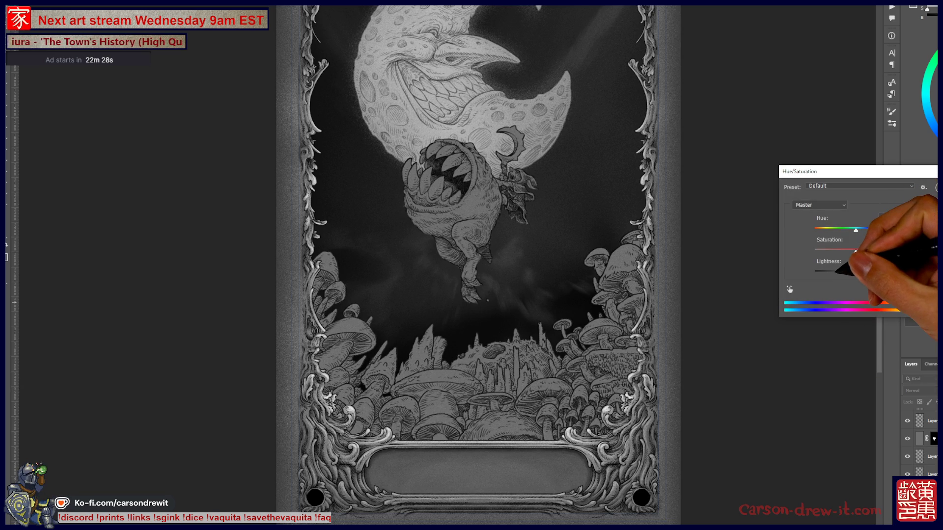
pyautogui.moveTo(857, 272); pyautogui.dragTo(838, 274)
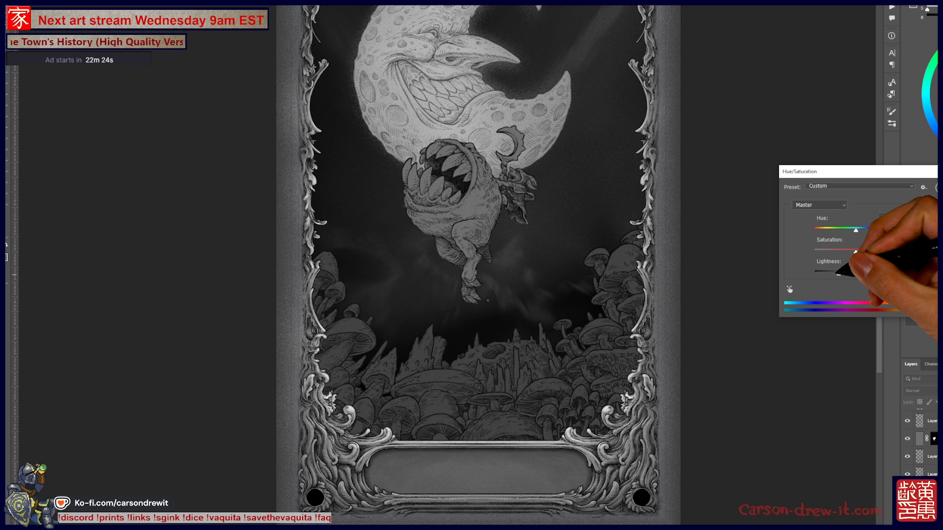
pyautogui.press('Return')
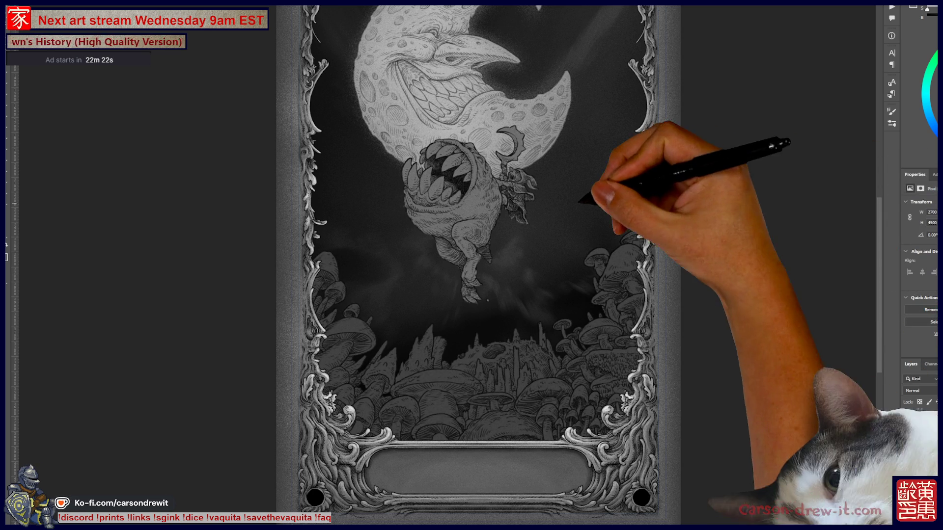
pyautogui.scroll(5, 427, 148)
pyautogui.scroll(-2, 521, 262)
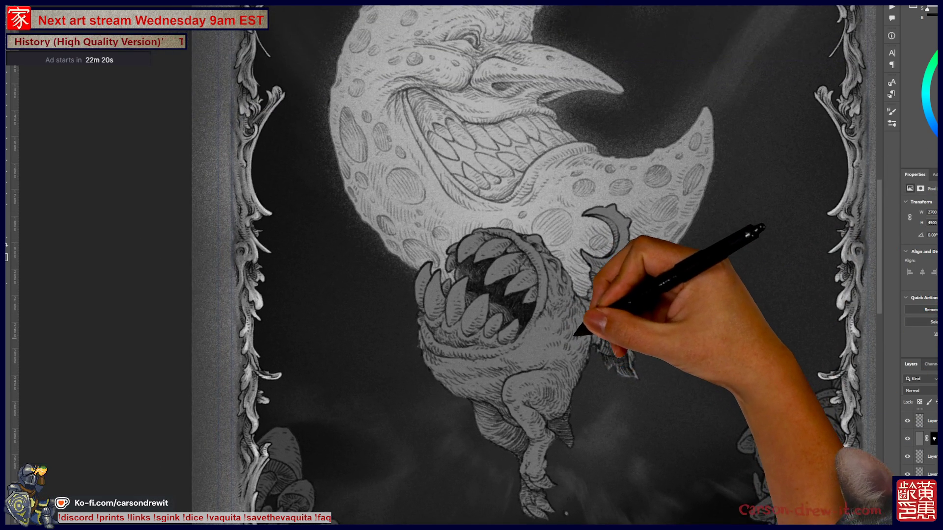
pyautogui.scroll(-2, 520, 263)
pyautogui.scroll(-2, 521, 263)
pyautogui.scroll(-1, 520, 263)
# Step: Reframe the view on the creature and lower its Hue/Saturation Lightness to darken it
pyautogui.moveTo(596, 305)
pyautogui.mouseDown()
pyautogui.moveTo(572, 293)
pyautogui.moveTo(589, 400)
pyautogui.moveTo(479, 243)
pyautogui.mouseUp()
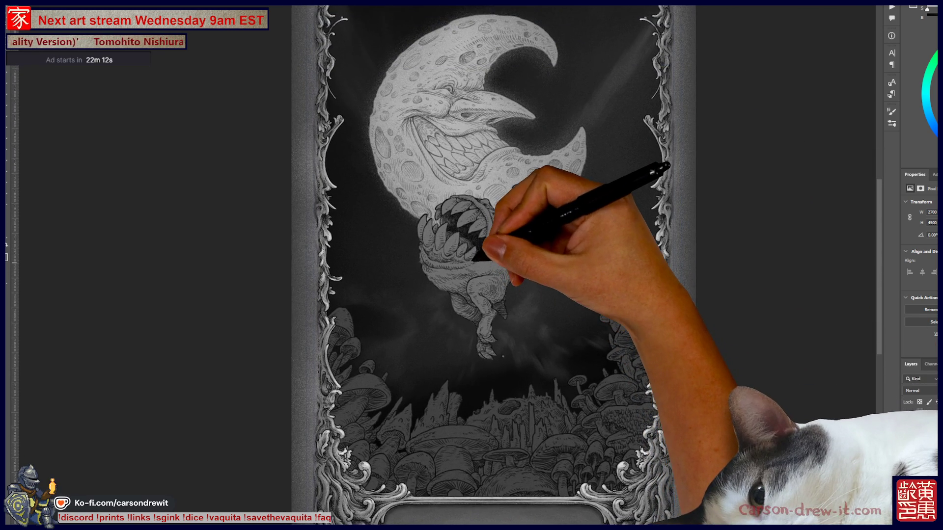
pyautogui.moveTo(479, 243)
pyautogui.mouseDown()
pyautogui.moveTo(506, 269)
pyautogui.moveTo(499, 153)
pyautogui.mouseUp()
pyautogui.moveTo(544, 316); pyautogui.dragTo(530, 203)
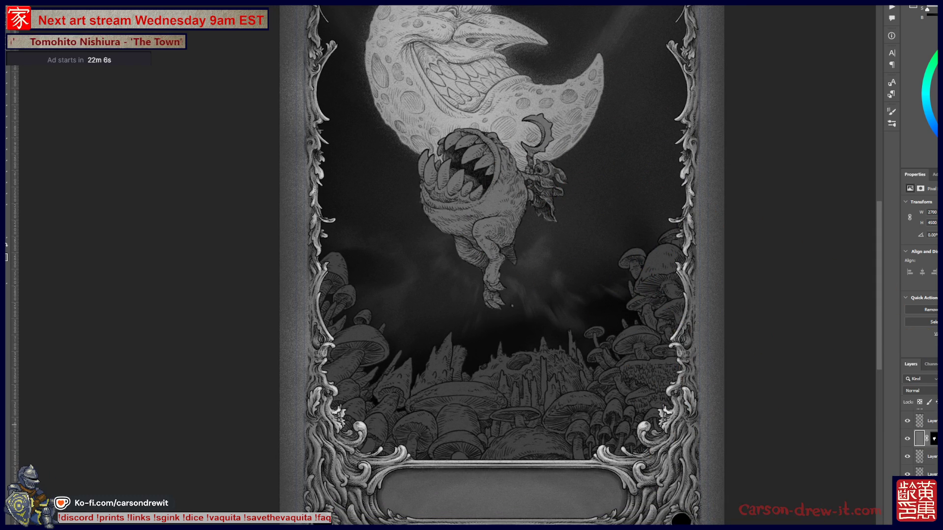
pyautogui.hotkey('ctrl', 'u')
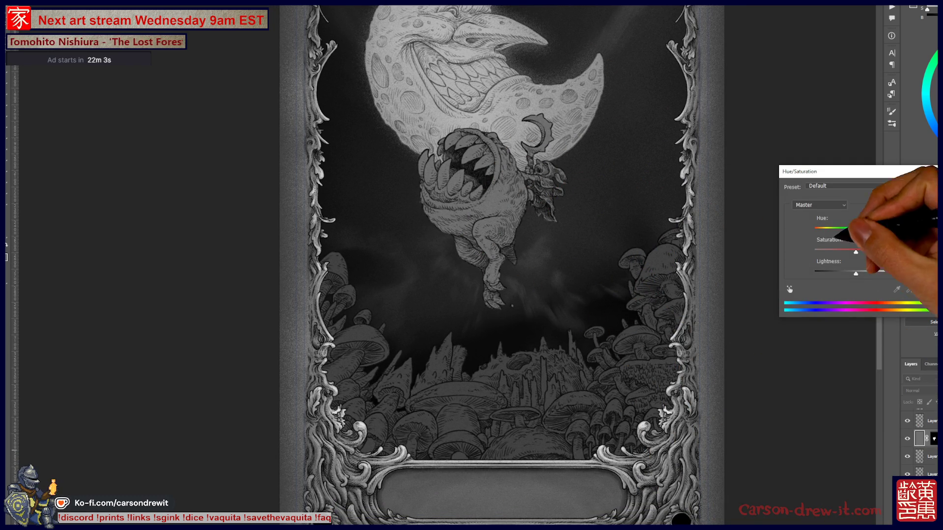
pyautogui.moveTo(856, 274); pyautogui.dragTo(838, 273)
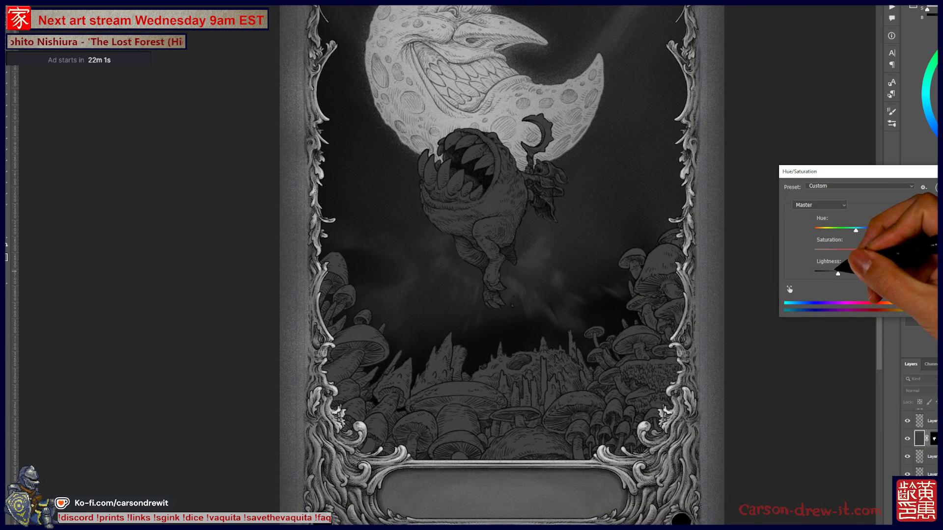
pyautogui.press('Return')
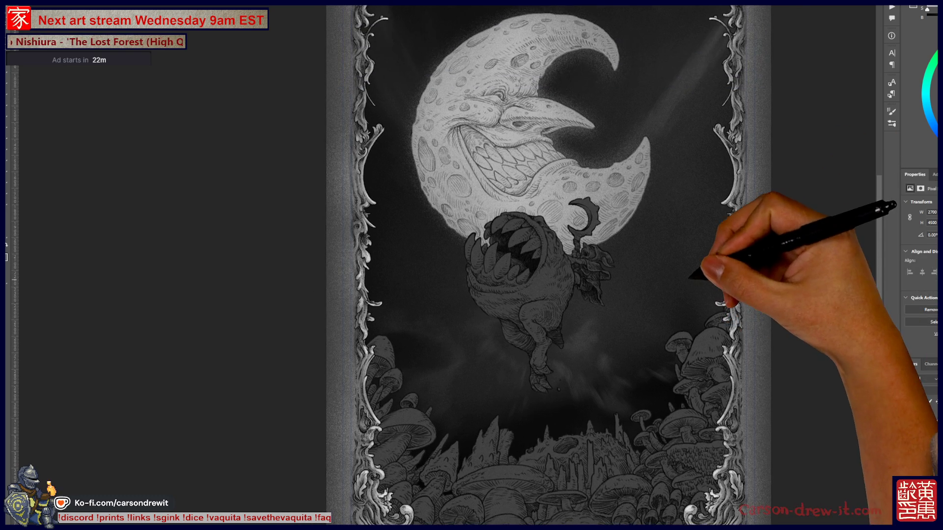
pyautogui.scroll(5, 491, 221)
pyautogui.scroll(2, 492, 265)
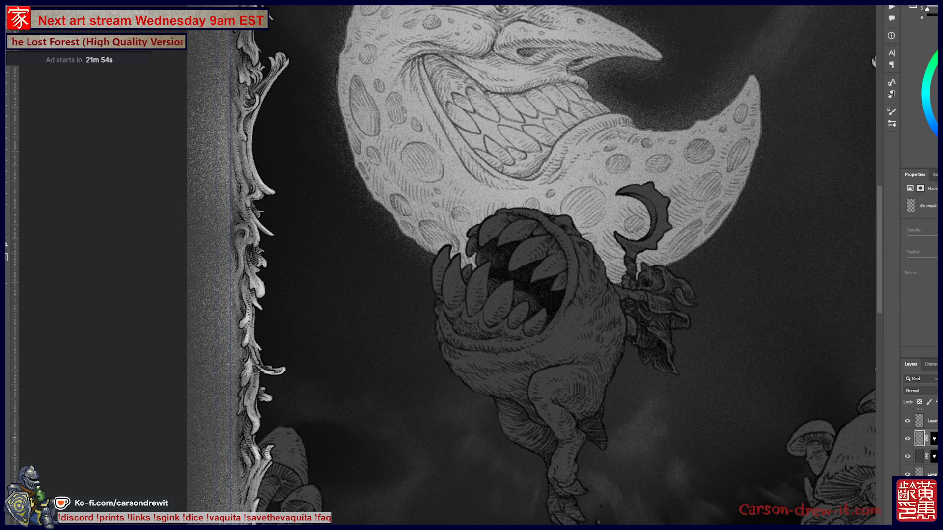
pyautogui.moveTo(506, 263); pyautogui.dragTo(451, 284)
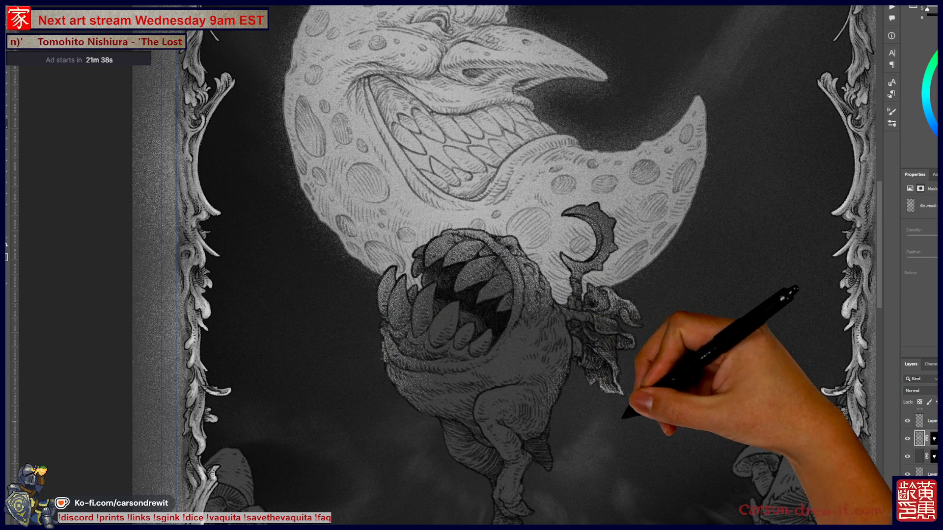
pyautogui.moveTo(614, 445); pyautogui.dragTo(572, 356)
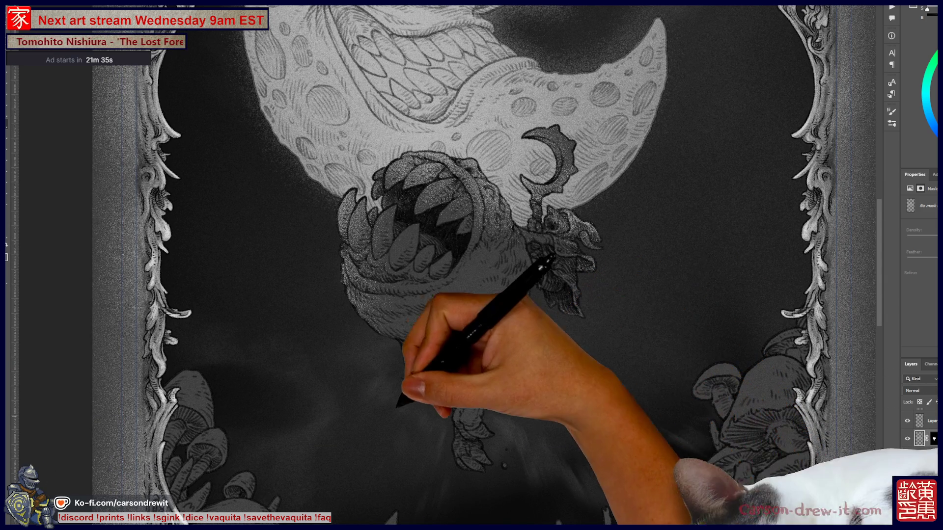
pyautogui.moveTo(437, 362); pyautogui.dragTo(450, 398)
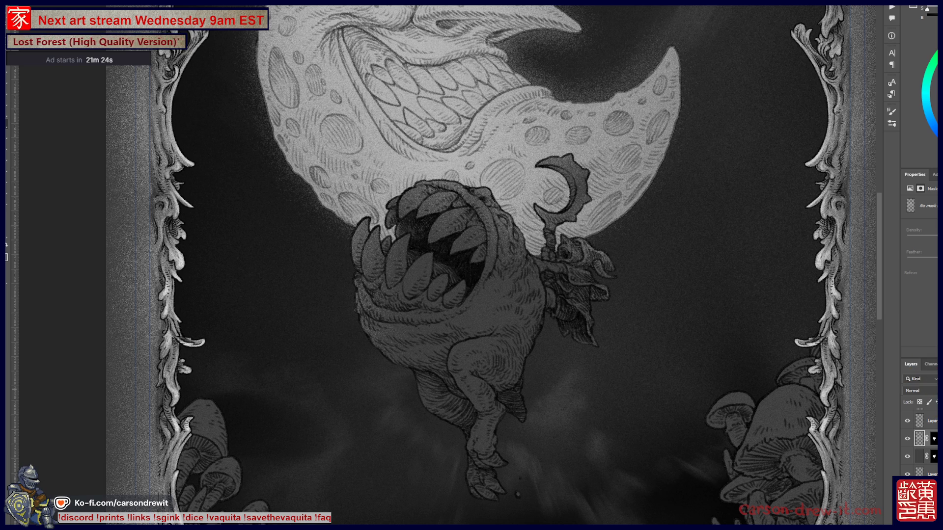
pyautogui.hotkey('ctrl', '0')
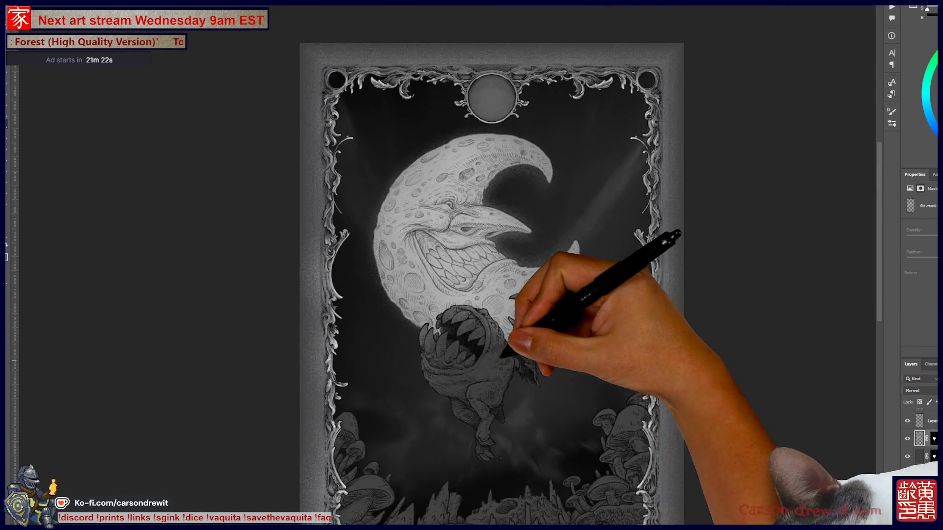
pyautogui.scroll(-3, 491, 265)
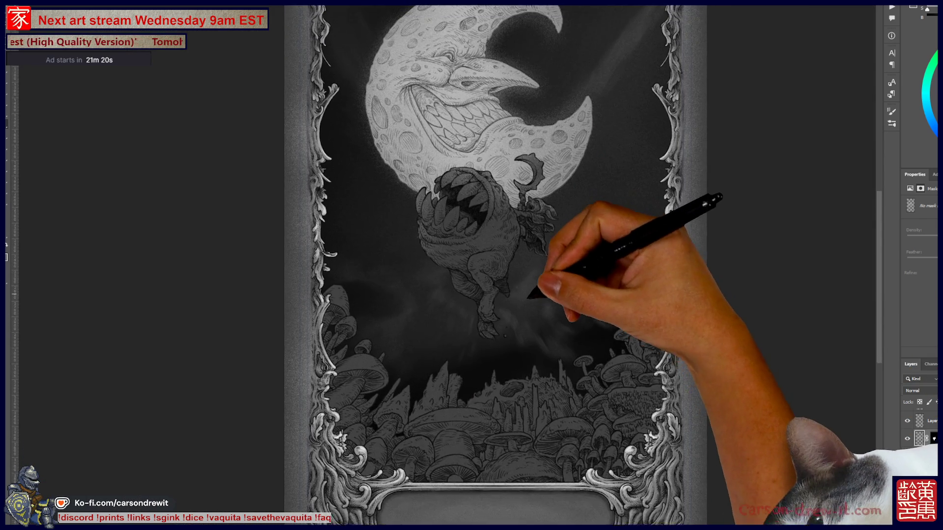
pyautogui.scroll(5, 489, 274)
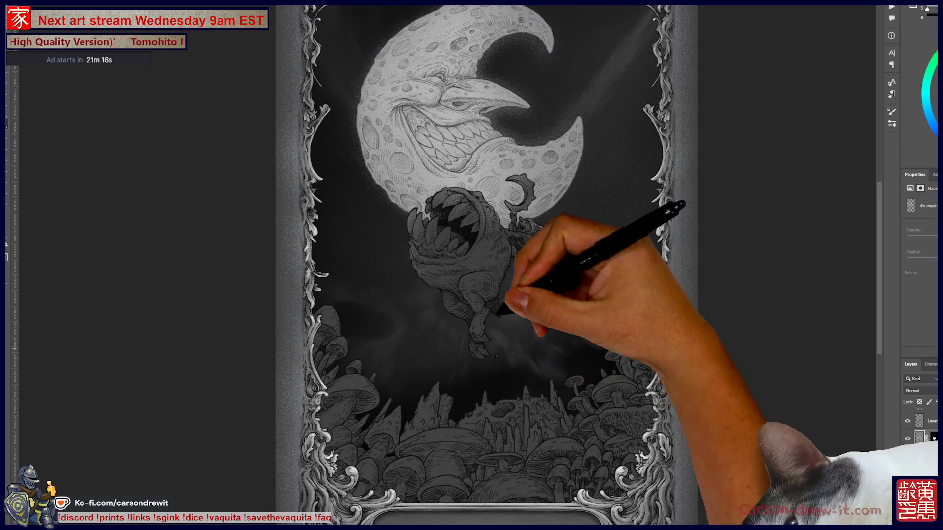
pyautogui.scroll(2, 486, 266)
pyautogui.scroll(2, 541, 319)
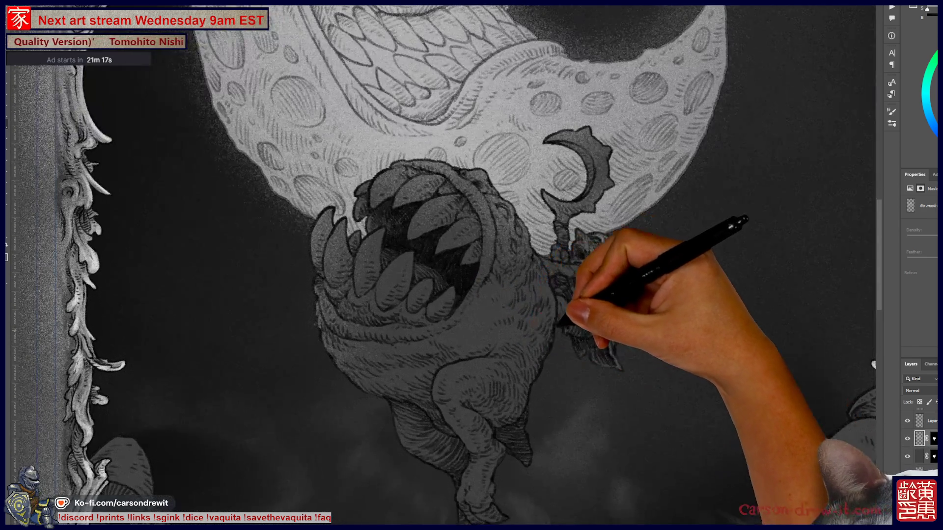
pyautogui.scroll(2, 589, 403)
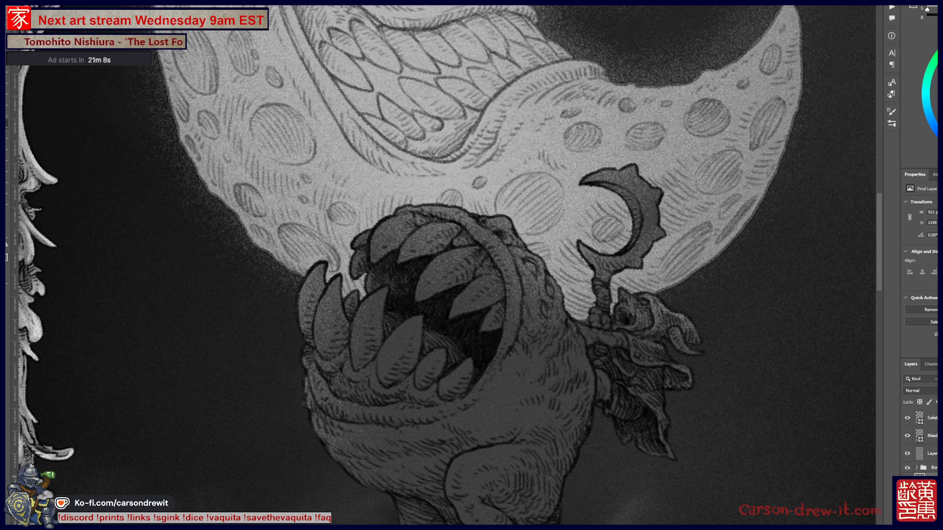
# Step: Paint pale highlight strokes along the top of the creature's head
pyautogui.scroll(1, 822, 411)
pyautogui.scroll(1, 609, 393)
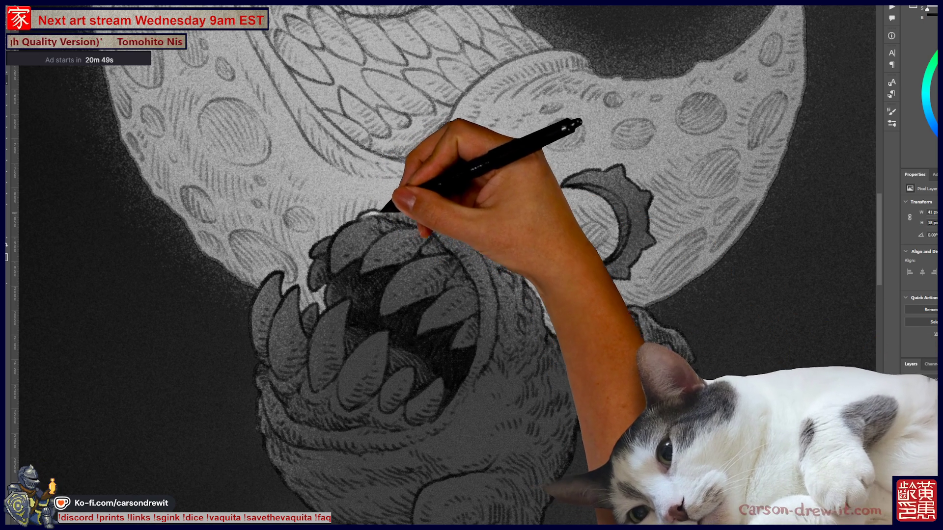
pyautogui.moveTo(381, 212); pyautogui.dragTo(452, 230)
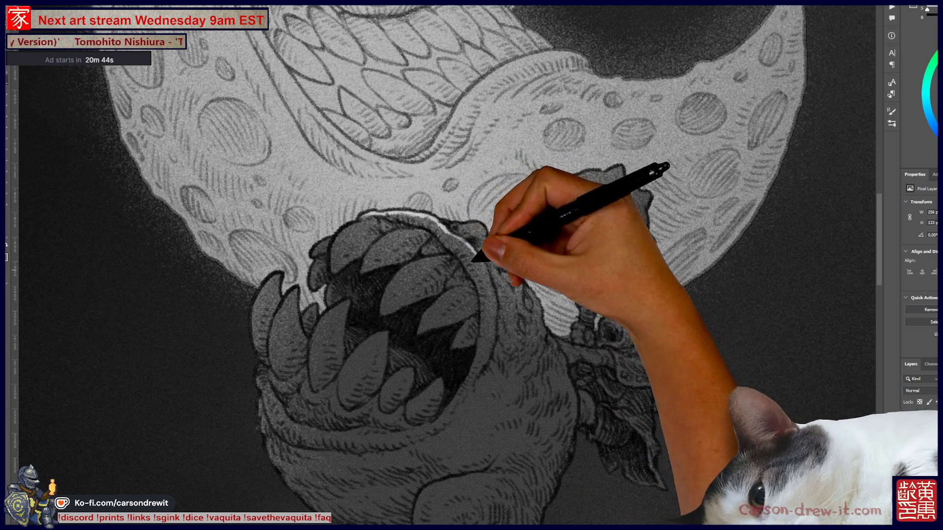
pyautogui.moveTo(488, 263); pyautogui.dragTo(423, 217)
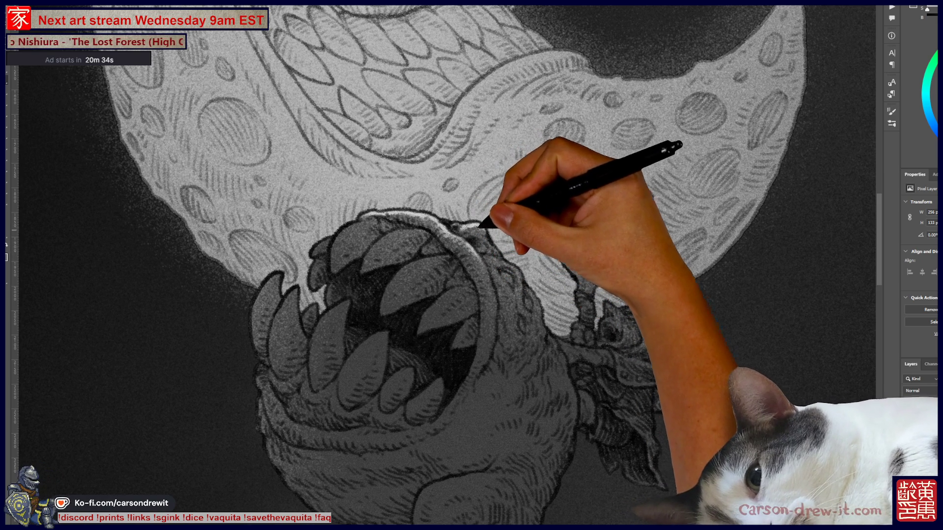
pyautogui.moveTo(494, 228); pyautogui.dragTo(497, 249)
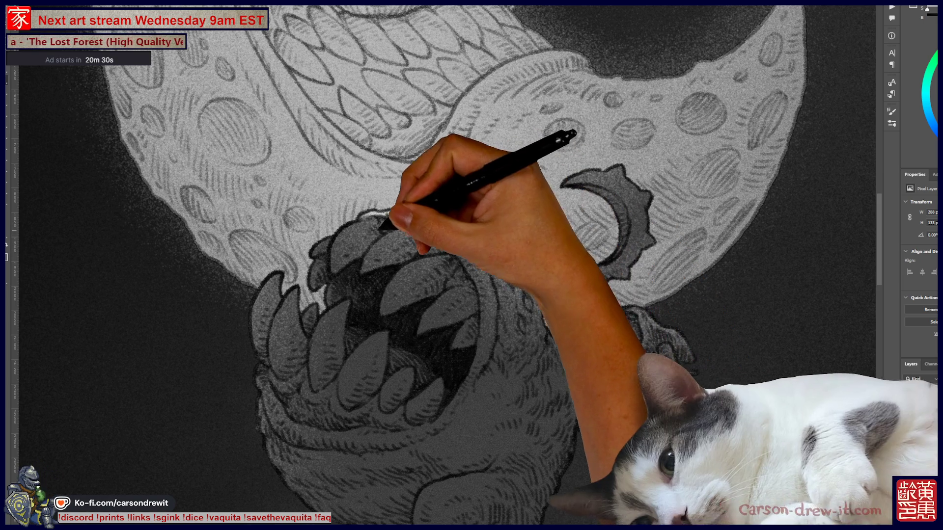
# Step: Paint highlights on the tooth tips and left fangs, then zoom out to view the card
pyautogui.moveTo(370, 258); pyautogui.dragTo(393, 235)
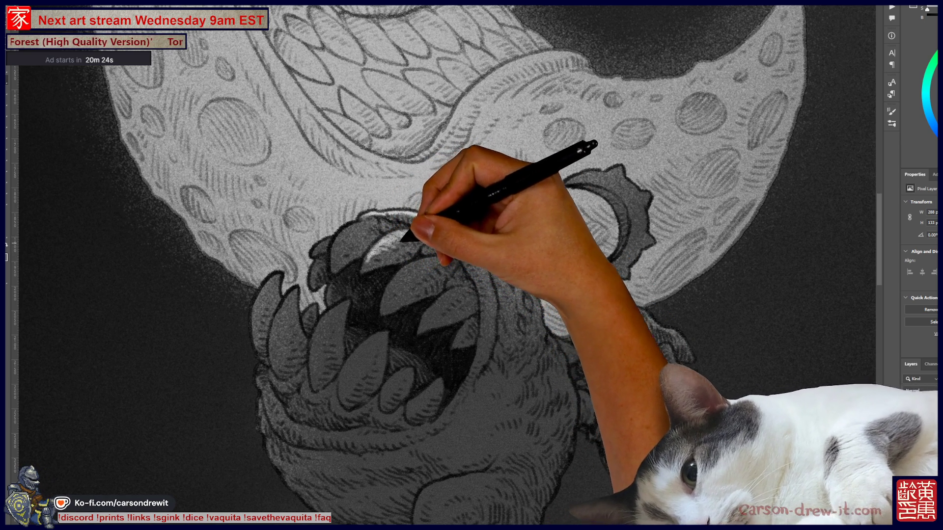
pyautogui.moveTo(378, 243); pyautogui.dragTo(344, 250)
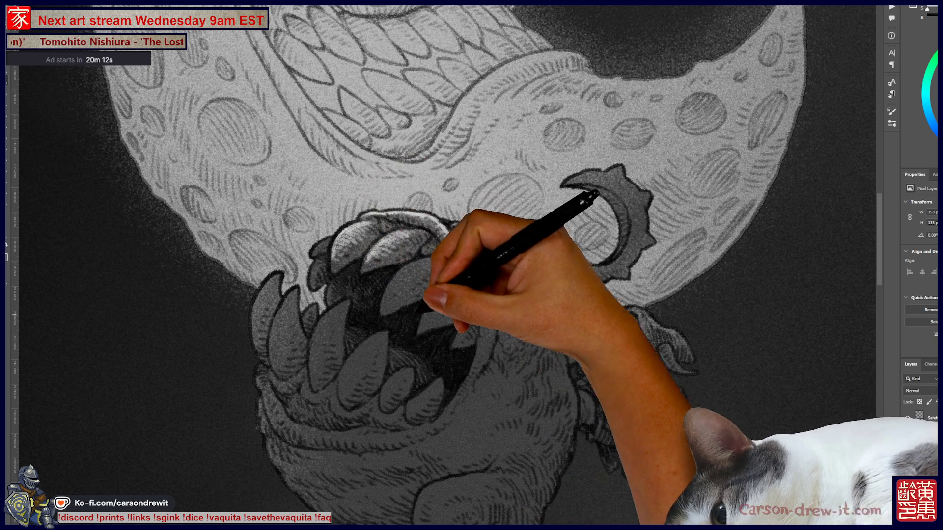
pyautogui.moveTo(337, 236)
pyautogui.mouseDown()
pyautogui.moveTo(330, 239)
pyautogui.moveTo(393, 221)
pyautogui.mouseUp()
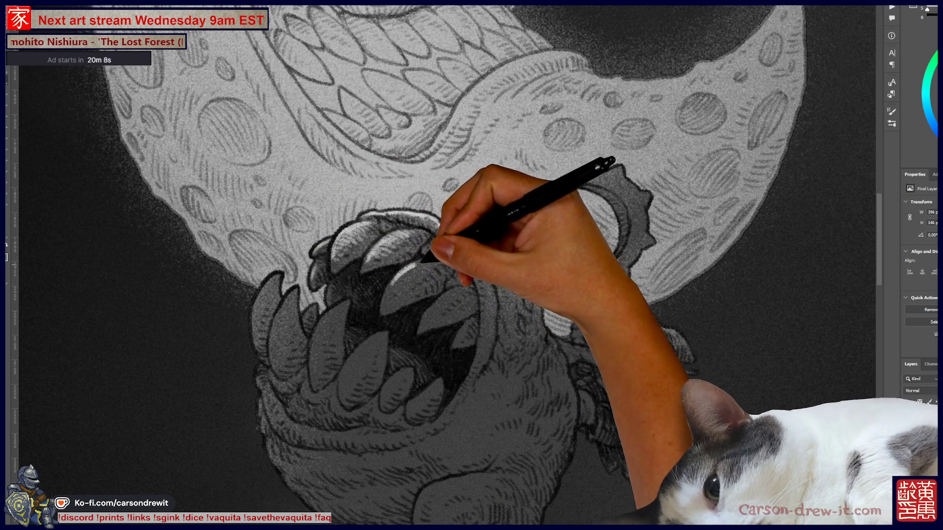
pyautogui.press('ctrl')
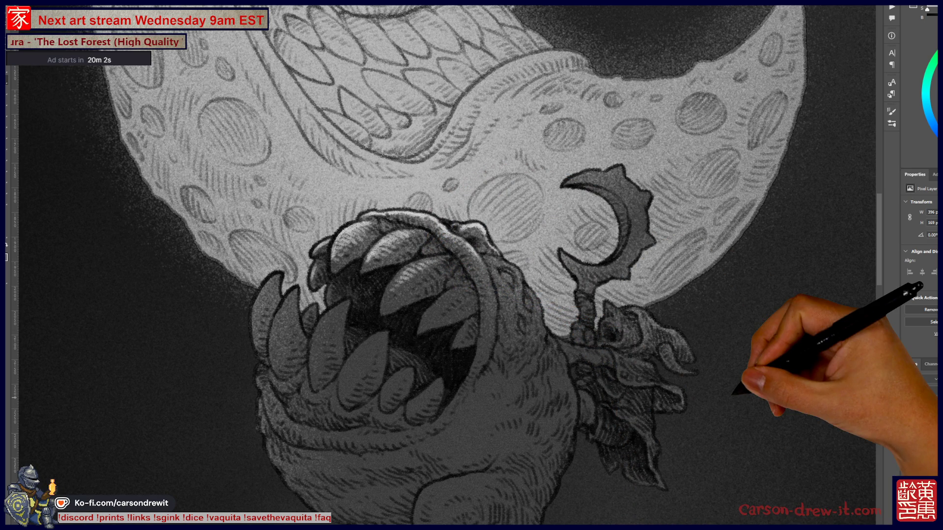
pyautogui.hotkey('ctrl', '-')
pyautogui.hotkey('ctrl', '-')
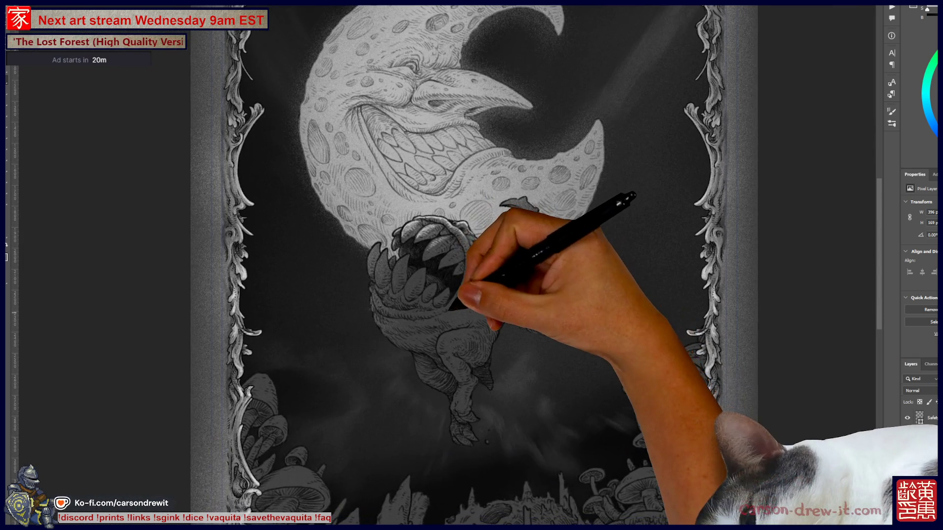